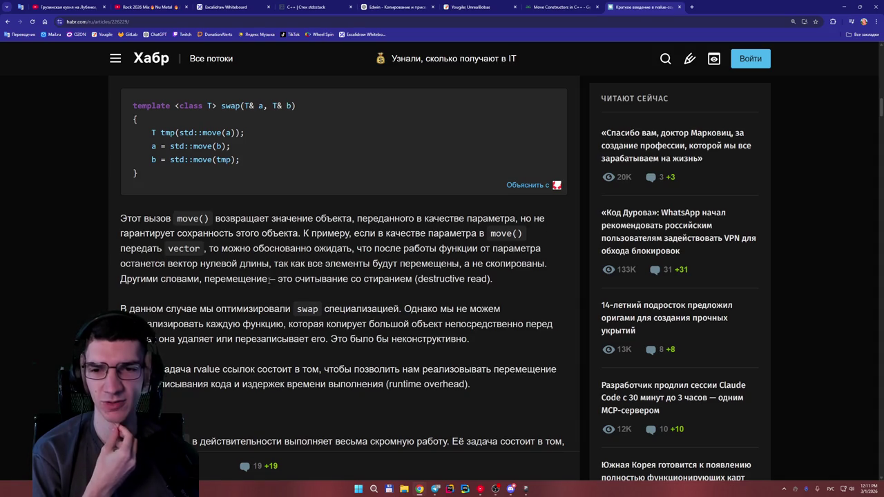
Step: Scroll the Habr article past the swap example to the Move heading and its move() template code
double_click(200, 248)
left_click(208, 258)
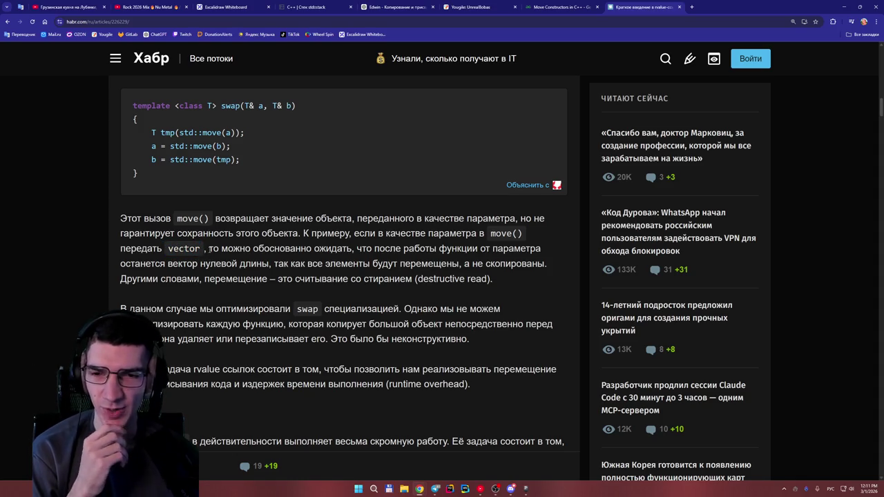
scroll(228, 247, "down", 2)
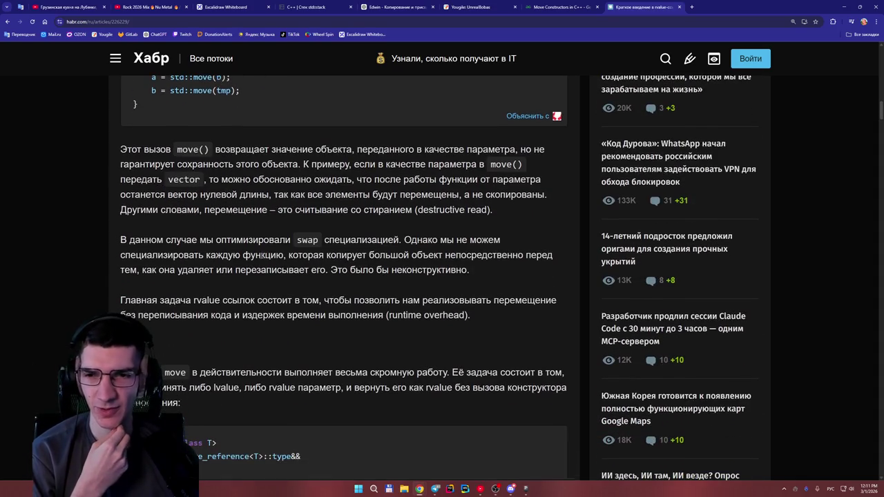
scroll(344, 276, "down", 3)
scroll(344, 277, "up", 3)
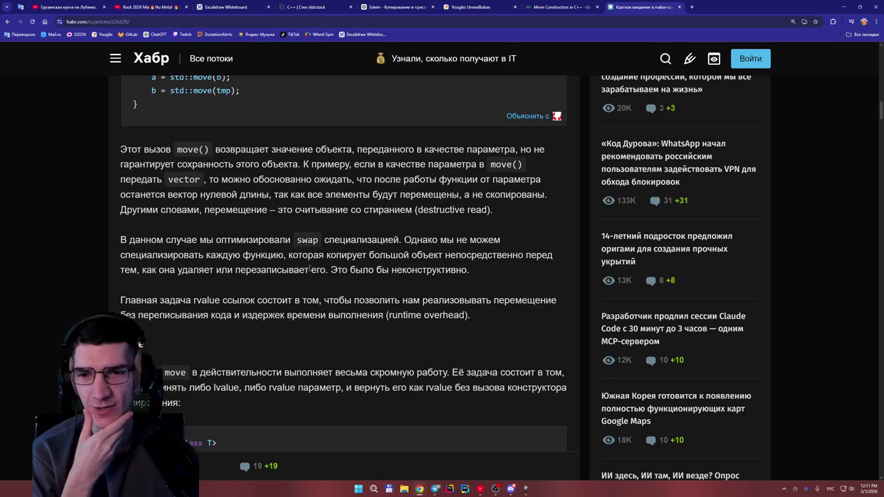
scroll(475, 281, "down", 1)
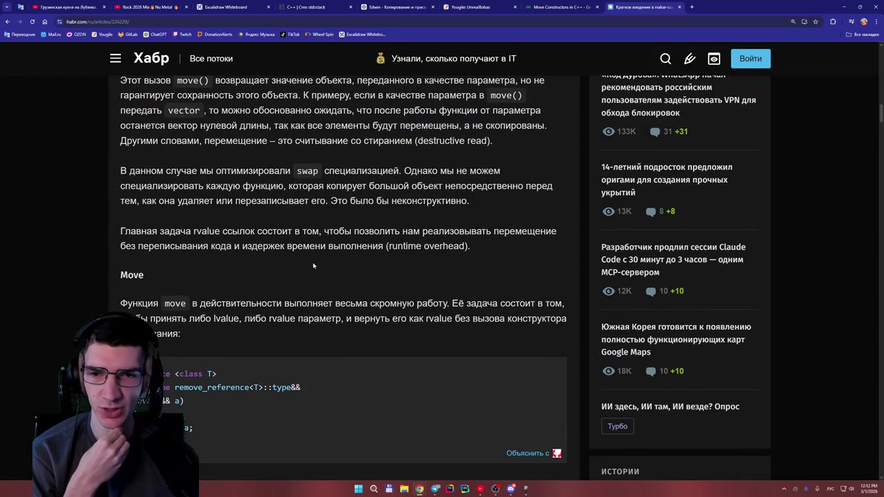
scroll(376, 259, "down", 1)
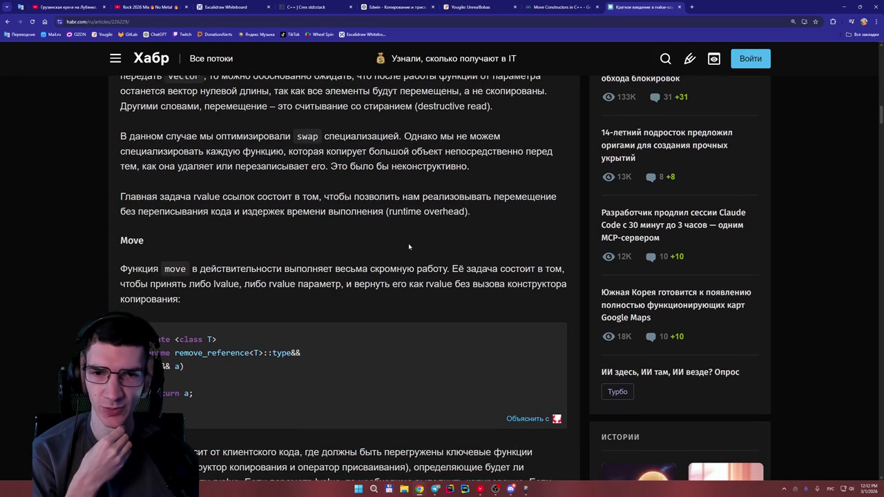
Step: Highlight the move() template's return type and its move(T&& a) line to study them
scroll(376, 245, "down", 1)
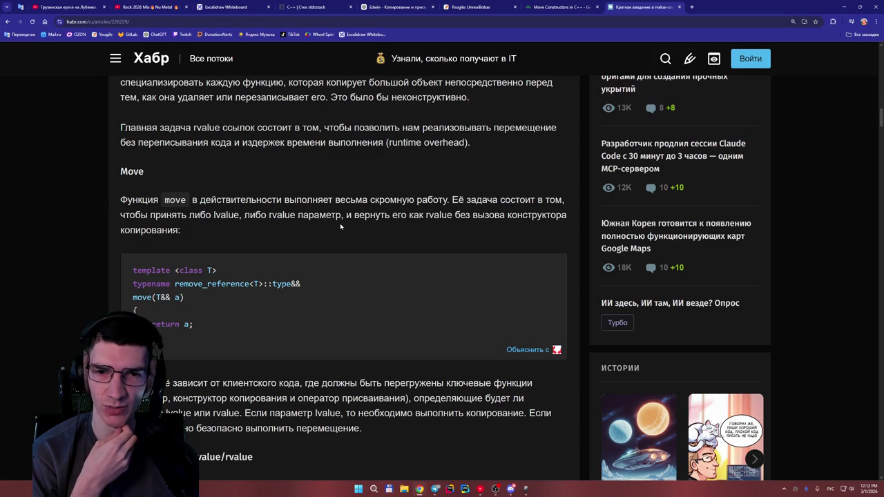
scroll(279, 230, "down", 1)
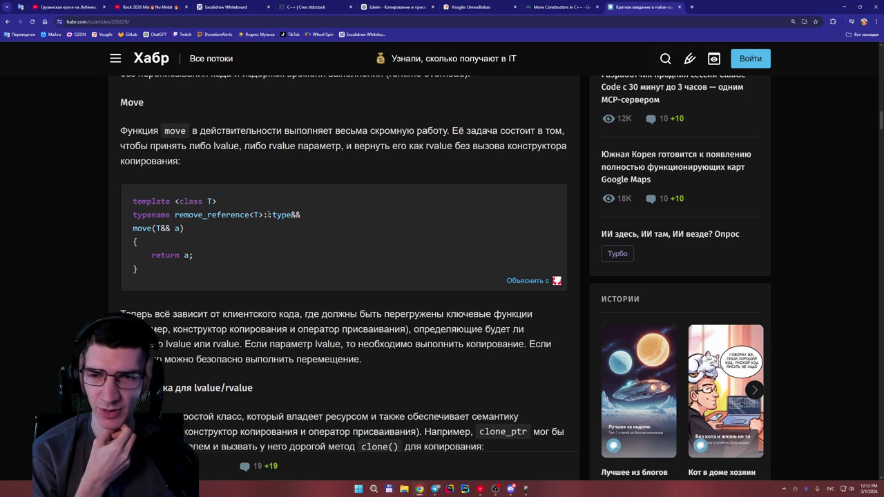
left_click_drag(301, 216, 245, 215)
triple_click(227, 230)
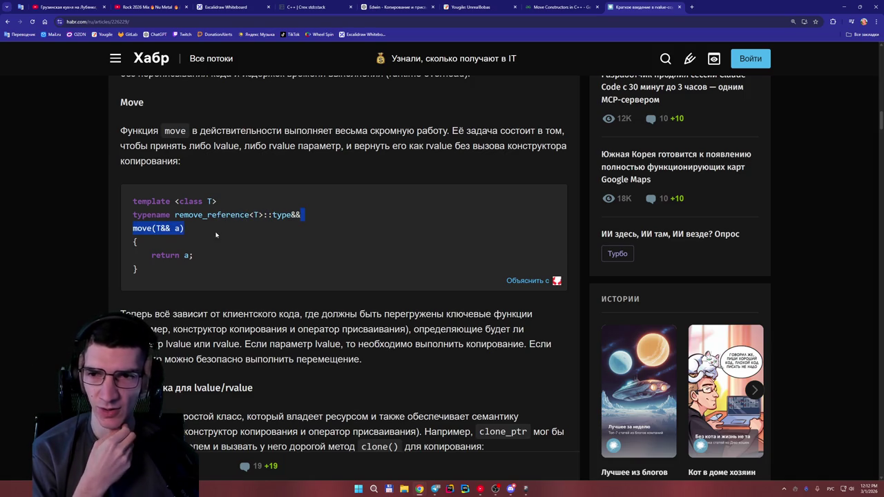
left_click(227, 229)
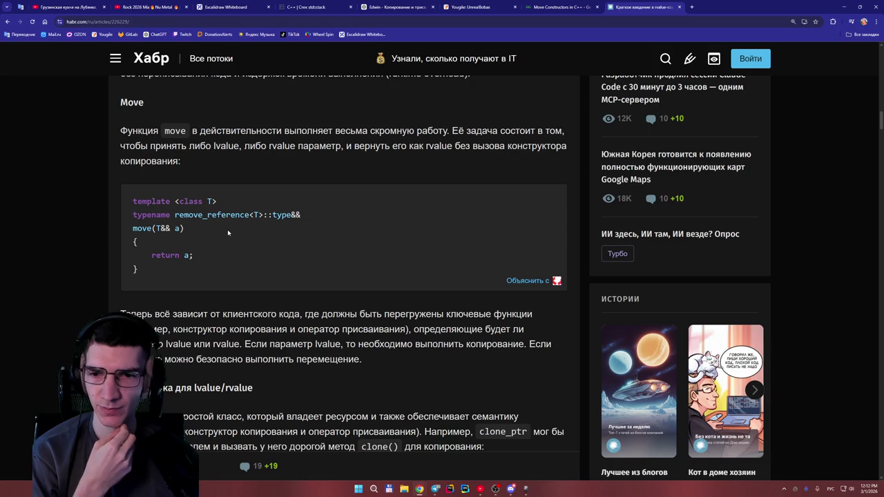
Step: Scroll down to the 'Перегрузка для lvalue/rvalue' section
scroll(227, 229, "down", 1)
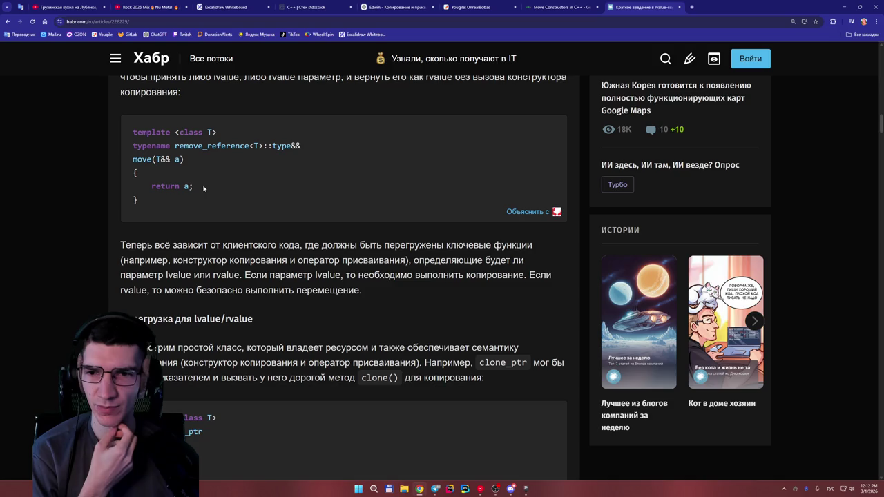
scroll(222, 205, "down", 2)
scroll(222, 205, "up", 1)
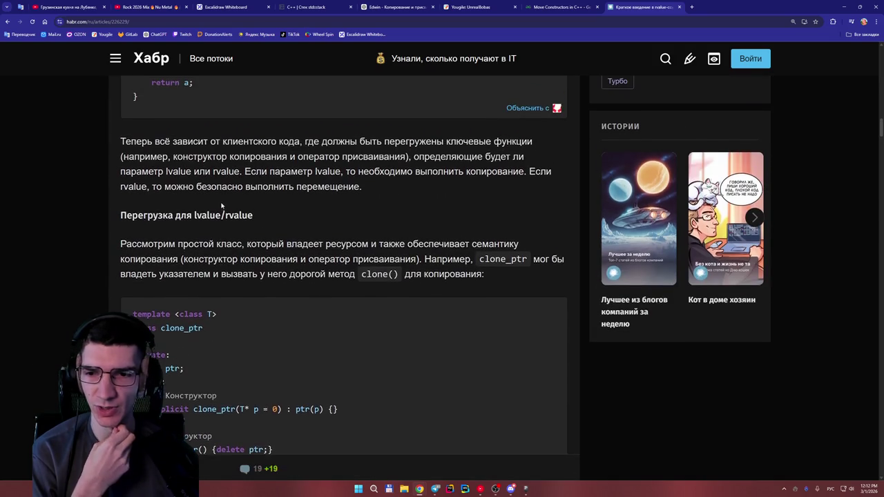
Step: Scroll to the clone_ptr code block, highlighting clone_ptr in the paragraph
scroll(222, 206, "up", 1)
scroll(258, 212, "up", 1)
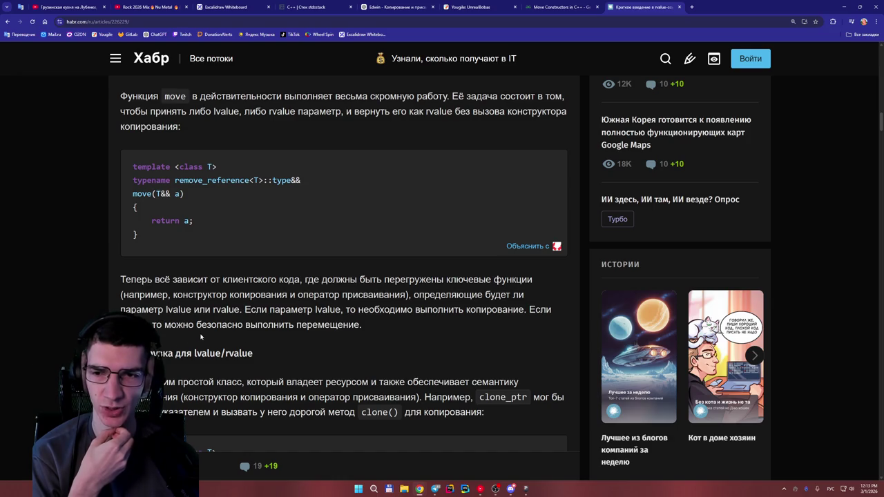
scroll(293, 338, "down", 4)
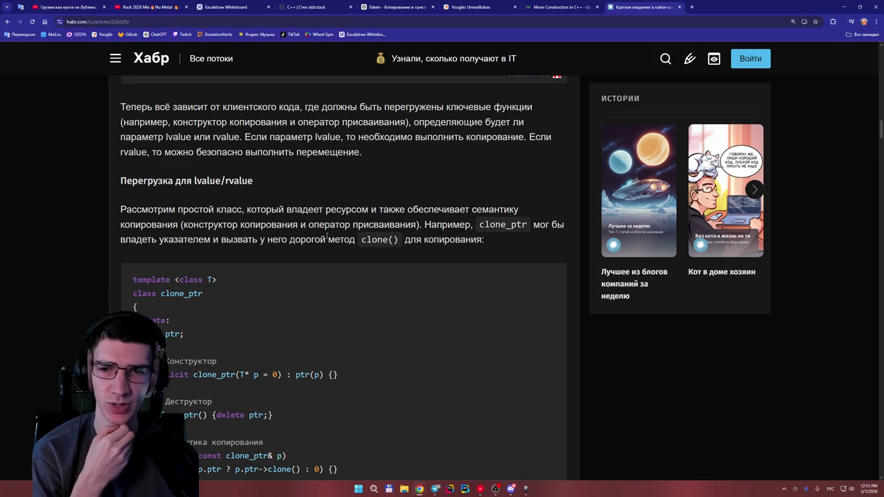
left_click_drag(510, 226, 530, 242)
left_click(530, 243)
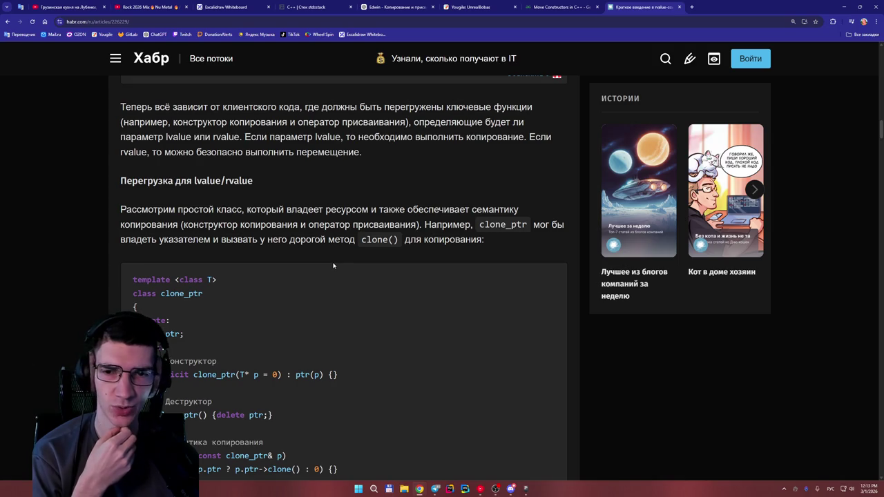
scroll(401, 250, "down", 7)
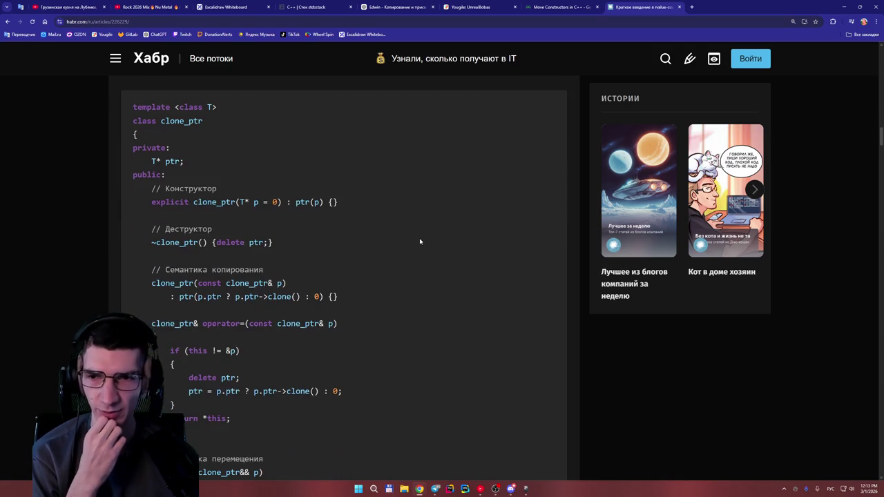
scroll(416, 235, "up", 5)
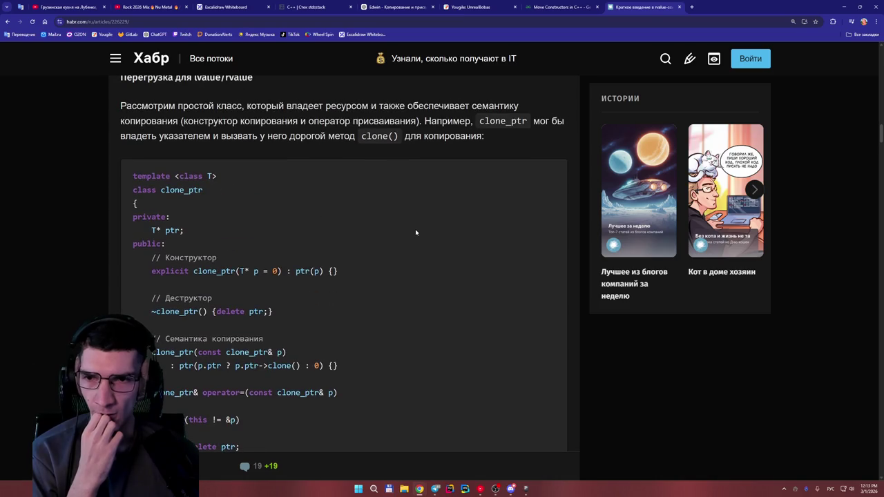
scroll(276, 232, "down", 1)
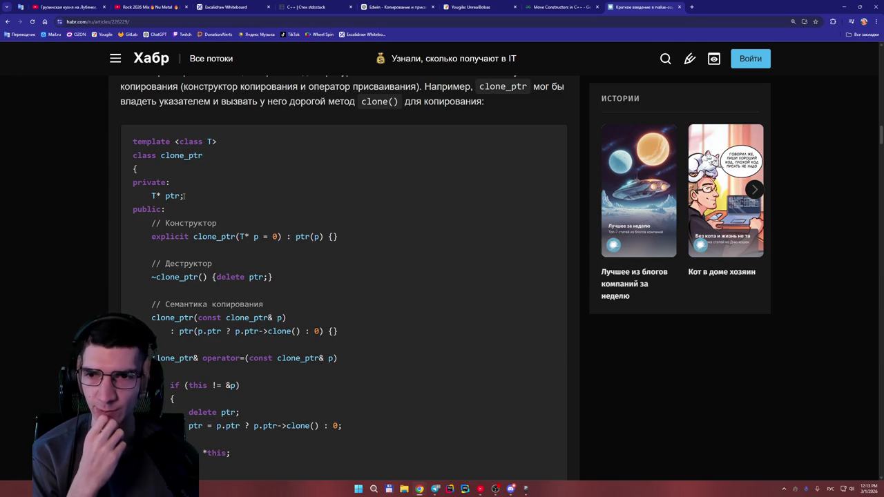
left_click_drag(183, 196, 165, 196)
left_click(196, 196)
scroll(201, 193, "down", 1)
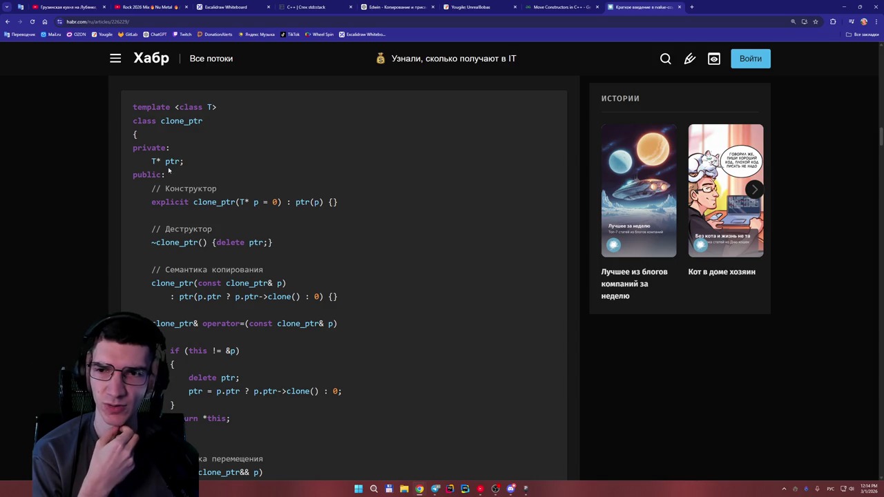
scroll(207, 173, "down", 1)
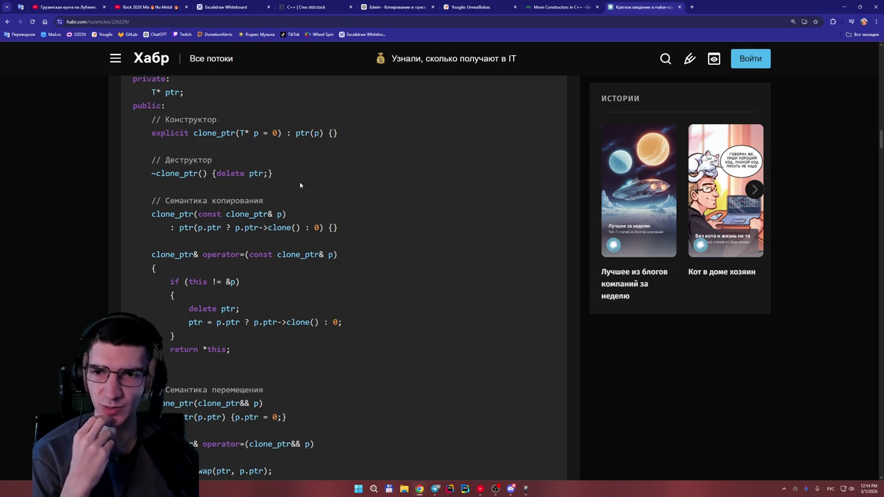
scroll(316, 188, "down", 1)
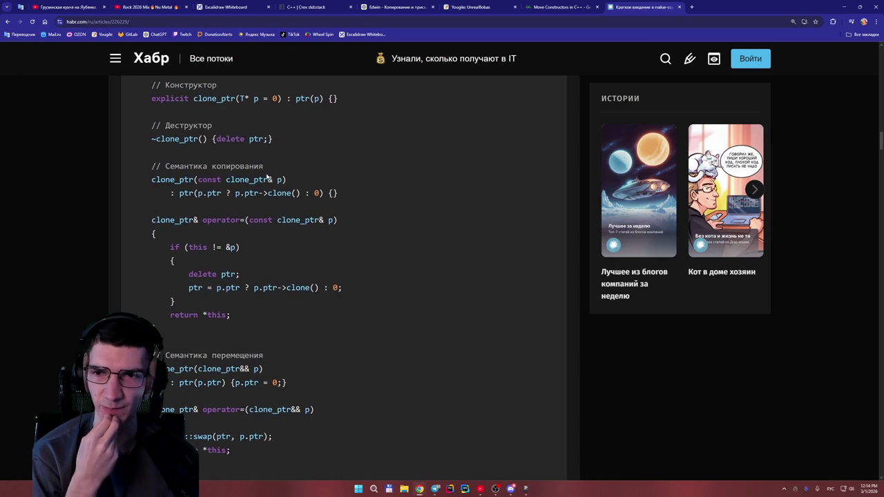
scroll(283, 180, "up", 1)
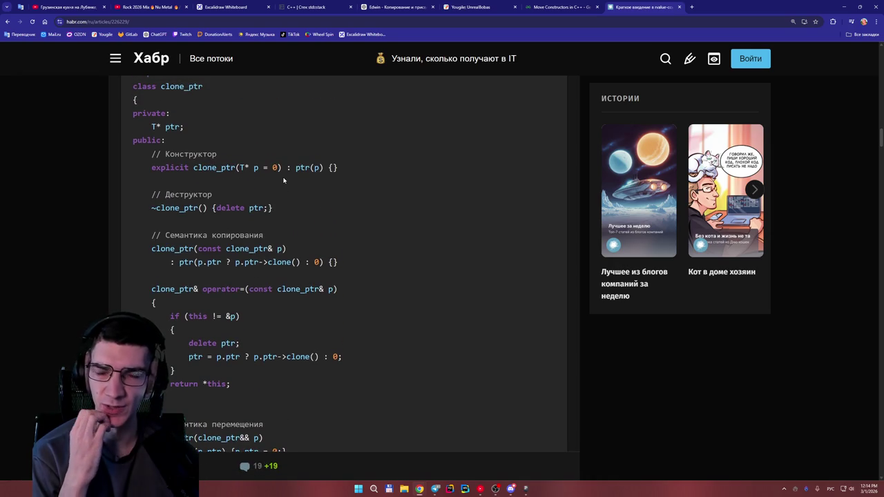
scroll(283, 180, "down", 1)
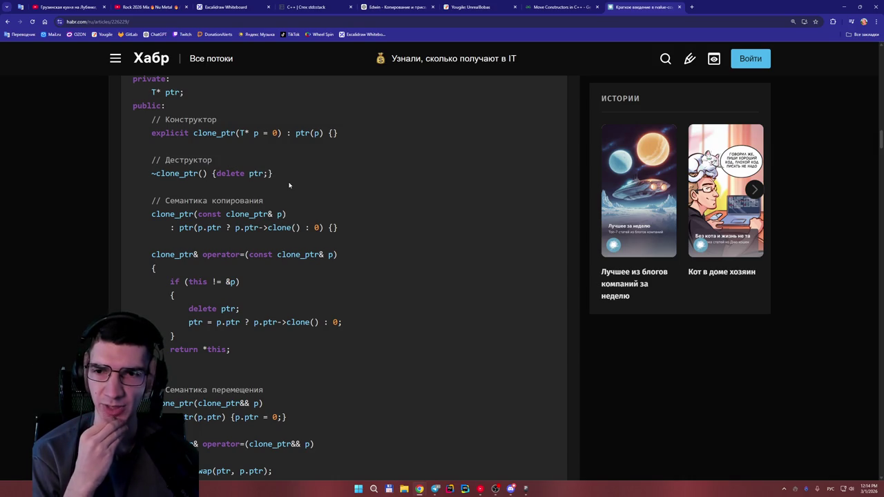
scroll(256, 200, "down", 1)
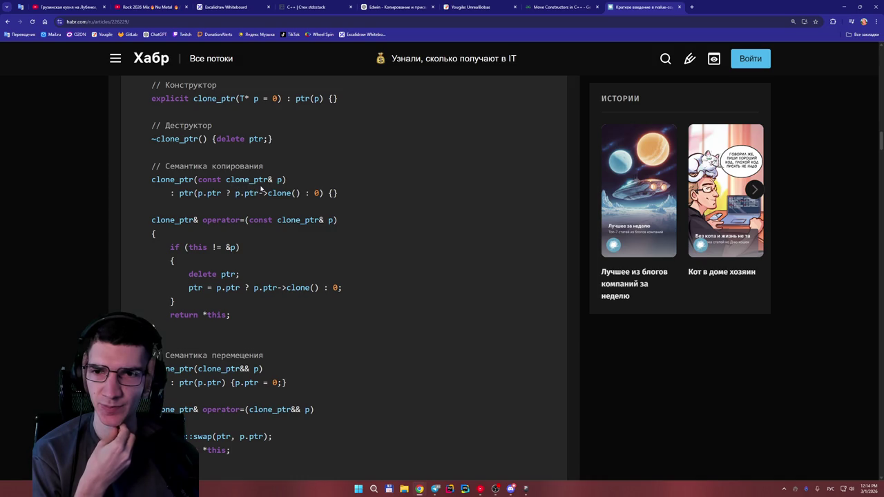
scroll(275, 199, "up", 1)
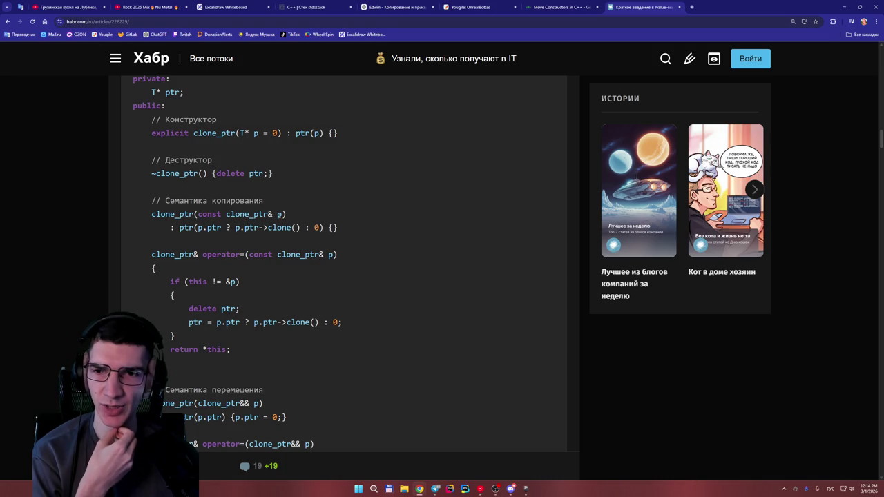
scroll(278, 219, "up", 2)
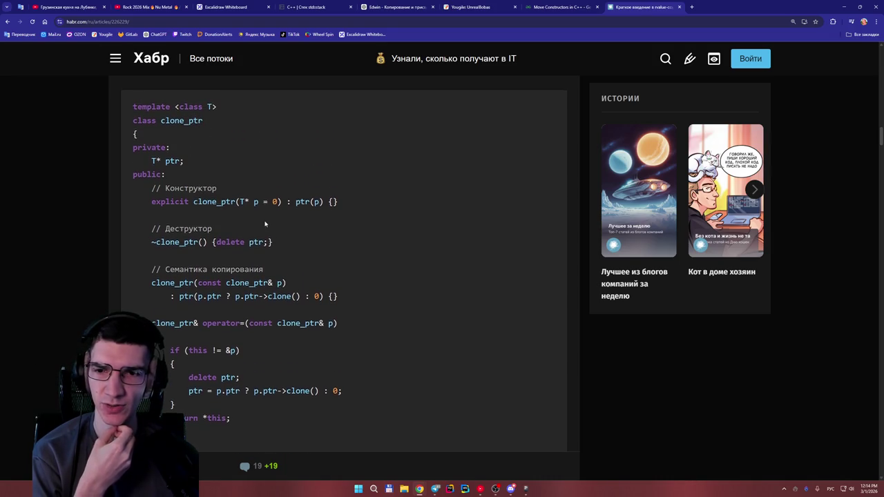
scroll(263, 223, "down", 2)
left_click(296, 219)
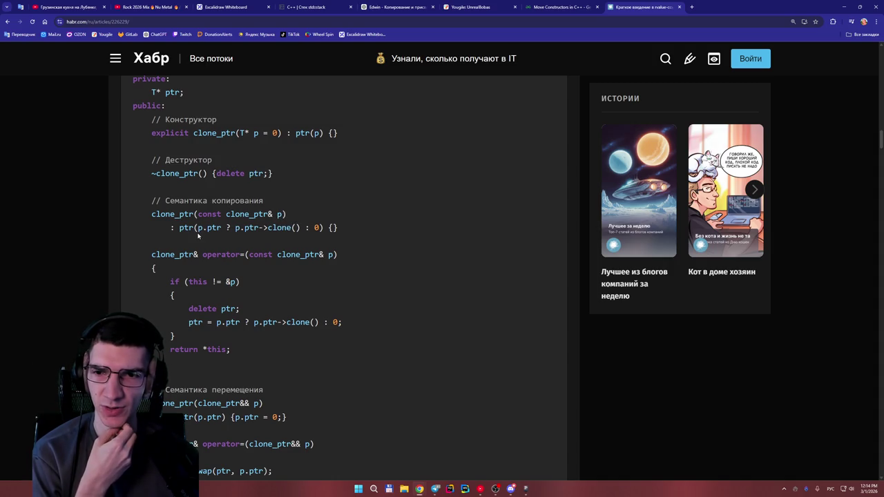
double_click(224, 228)
left_click(226, 234)
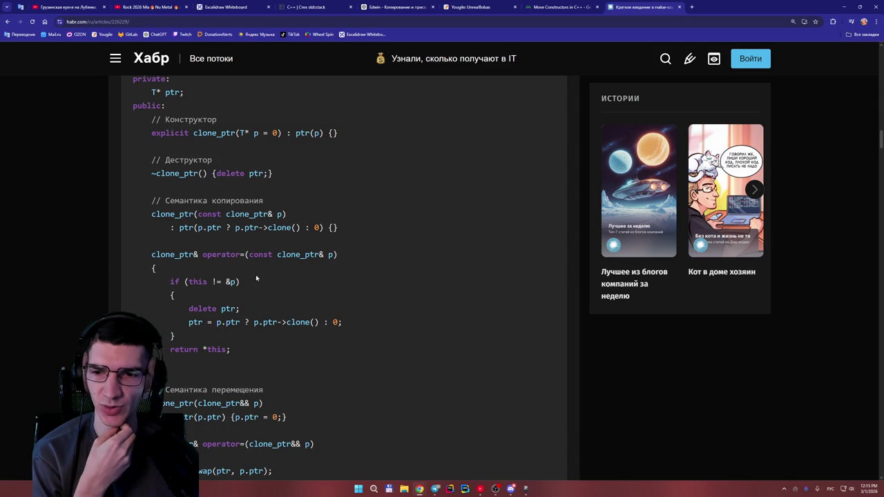
scroll(253, 274, "down", 1)
scroll(258, 337, "down", 1)
scroll(263, 344, "up", 1)
scroll(255, 338, "up", 2)
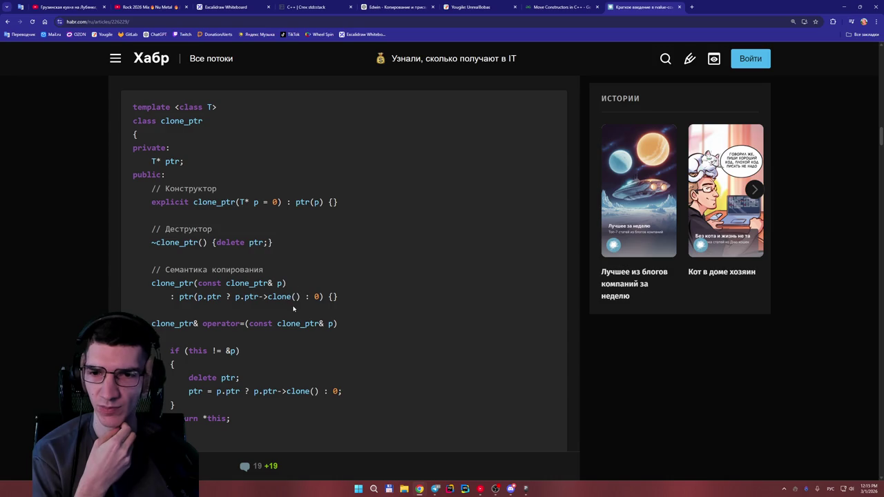
scroll(293, 308, "down", 2)
scroll(297, 297, "down", 1)
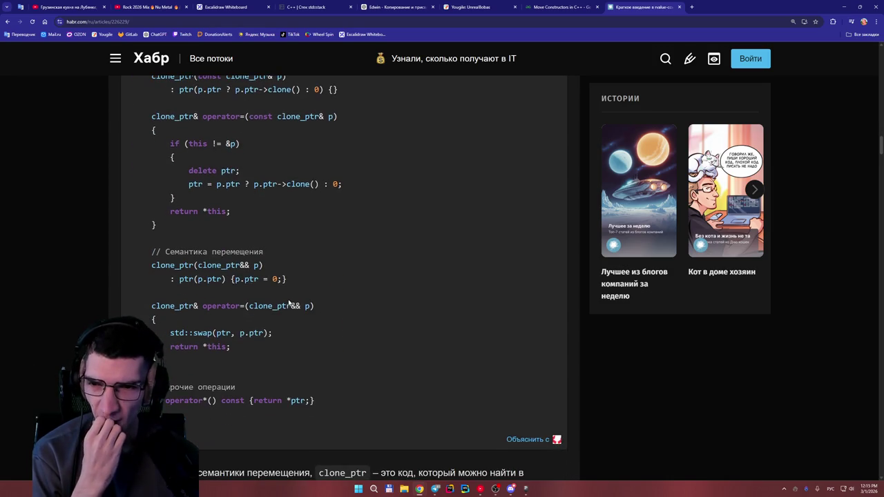
scroll(297, 293, "up", 2)
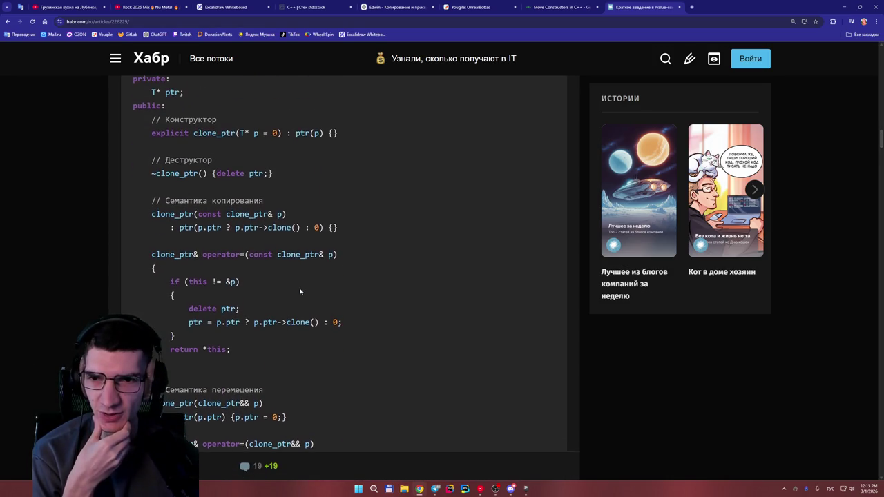
scroll(256, 235, "up", 3)
scroll(270, 248, "down", 4)
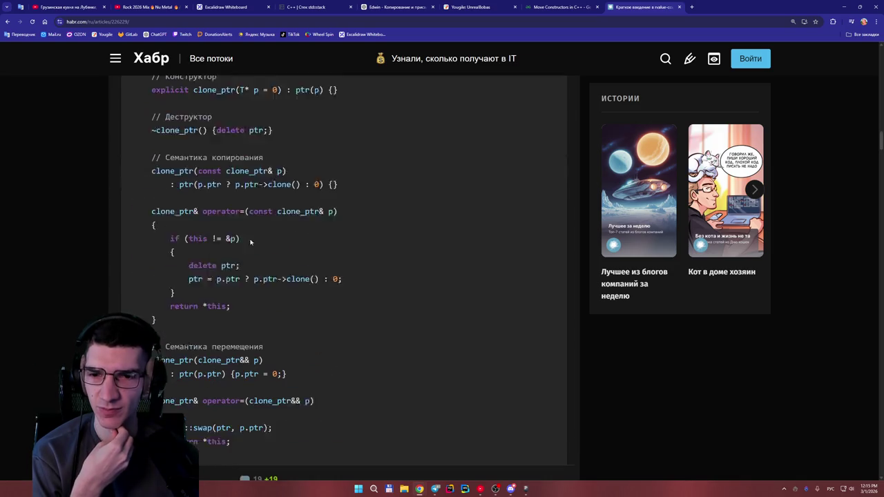
left_click_drag(285, 253, 328, 254)
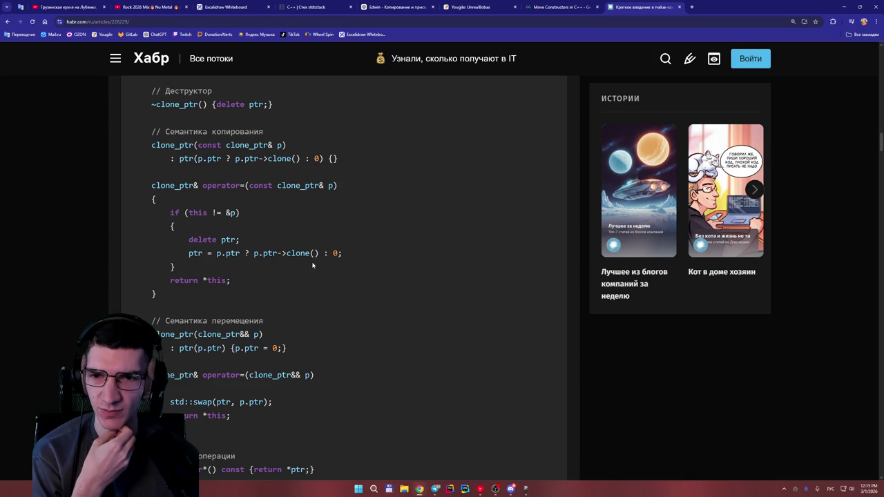
scroll(272, 269, "down", 2)
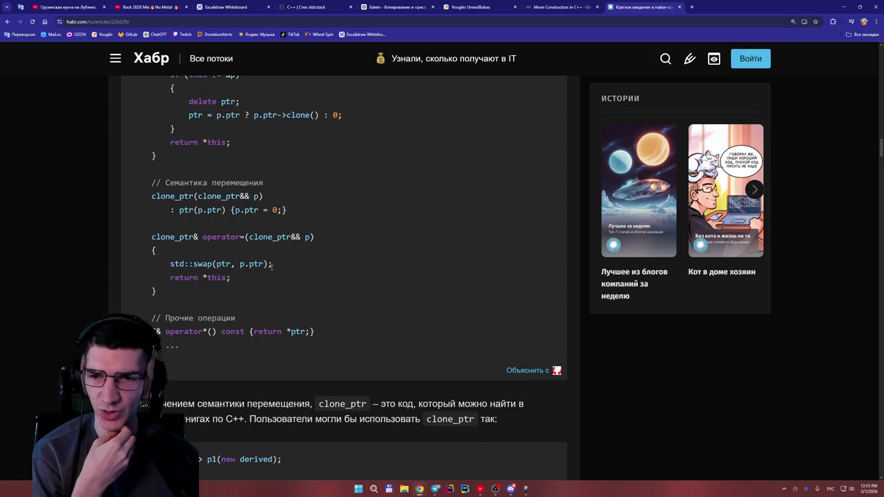
scroll(287, 279, "up", 2)
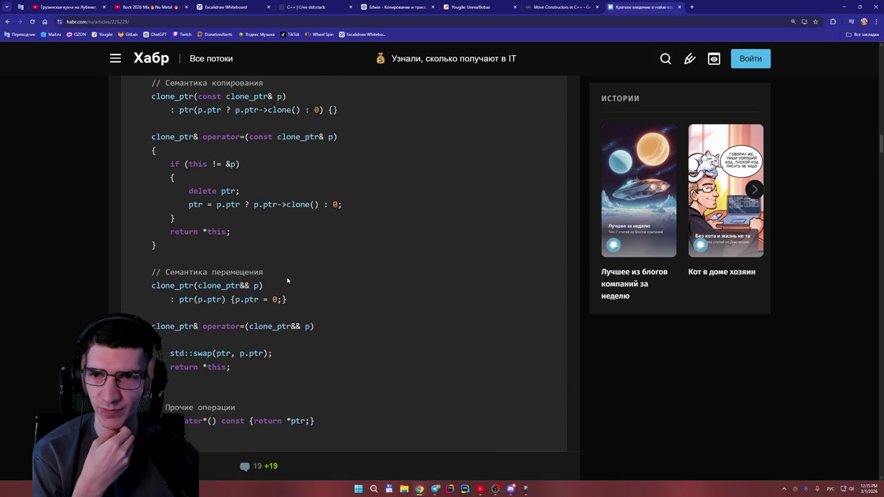
scroll(288, 281, "up", 2)
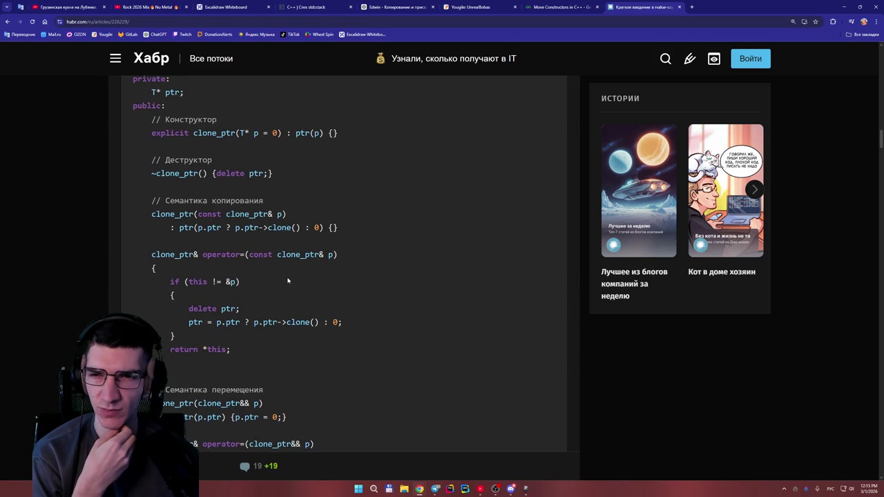
scroll(288, 280, "up", 1)
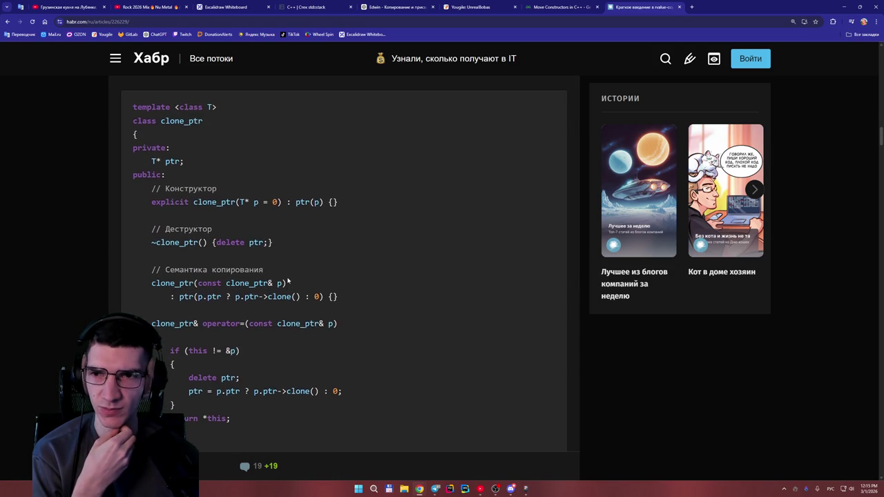
scroll(298, 250, "down", 3)
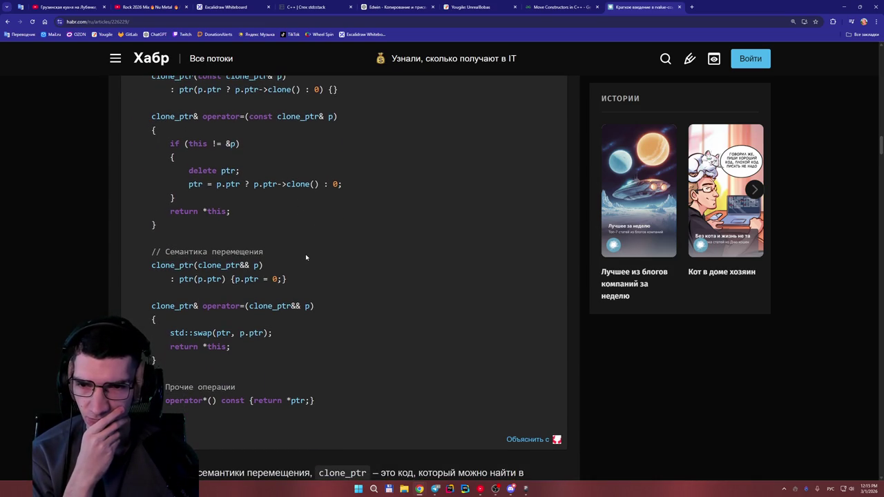
scroll(307, 257, "down", 2)
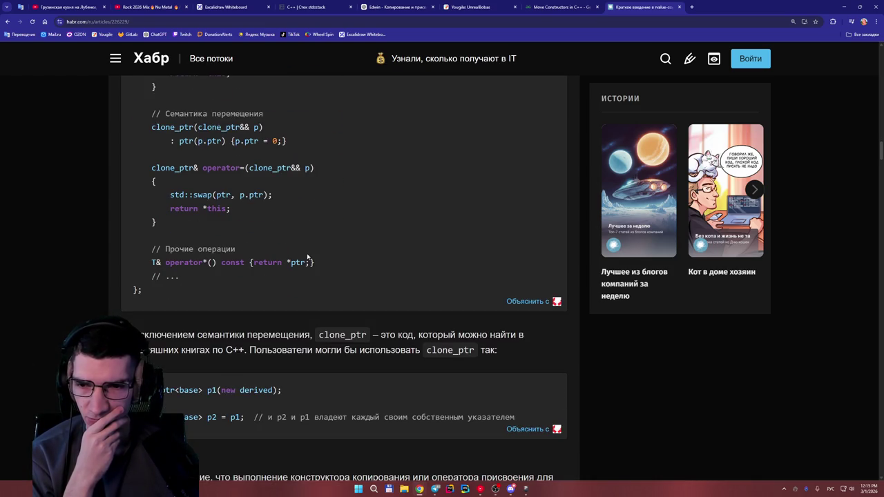
scroll(308, 257, "up", 2)
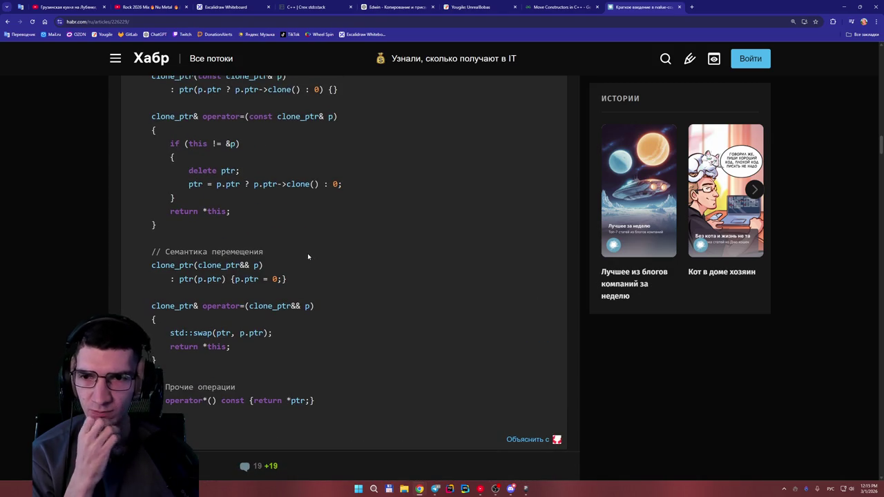
scroll(307, 259, "down", 3)
scroll(308, 259, "down", 2)
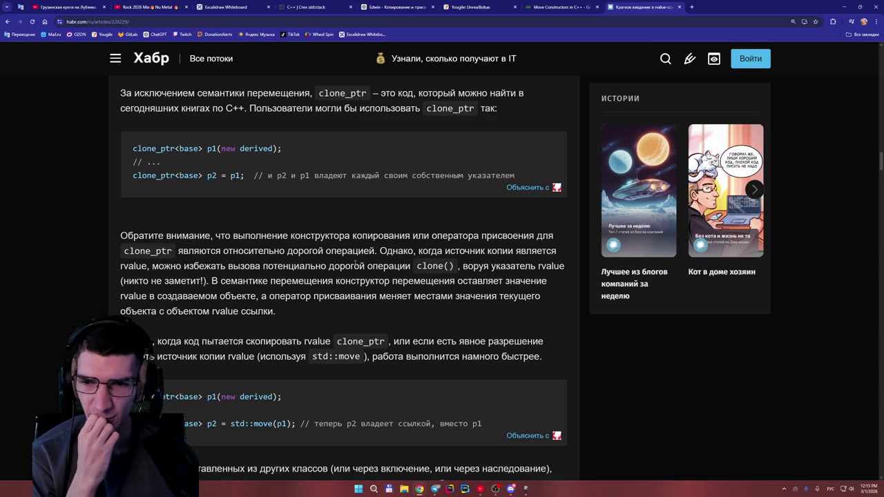
Step: Highlight p.ptr and clone() on the clone_ptr copy-constructor line
scroll(355, 265, "down", 7)
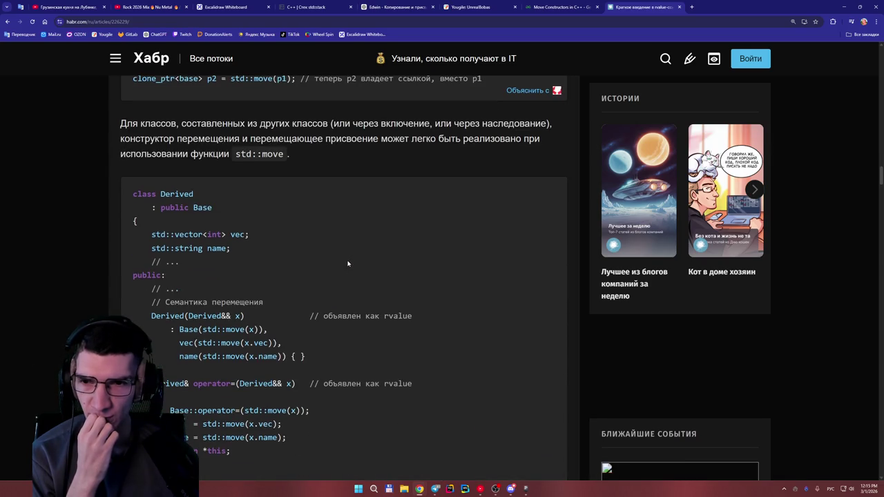
scroll(345, 258, "down", 3)
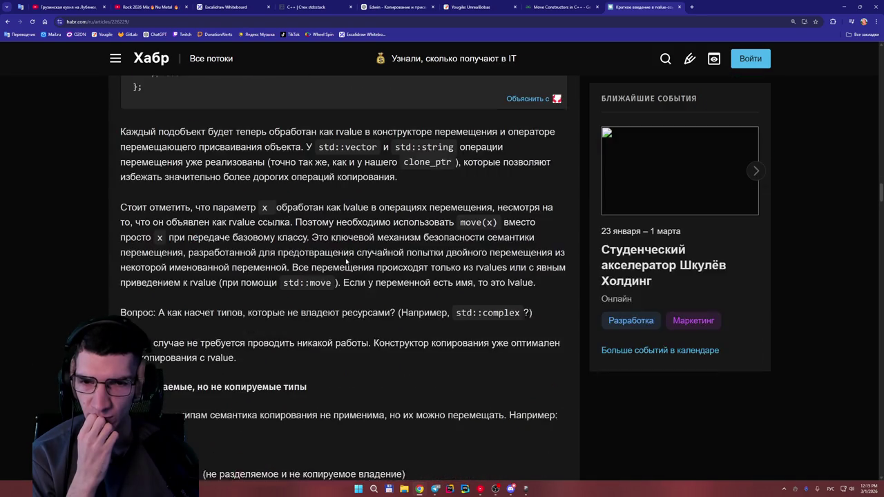
scroll(342, 257, "down", 3)
scroll(339, 256, "up", 13)
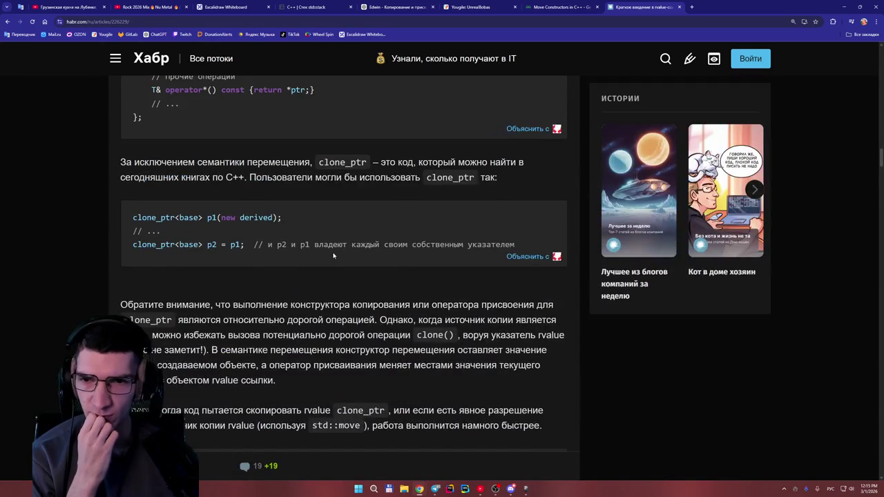
scroll(332, 255, "up", 6)
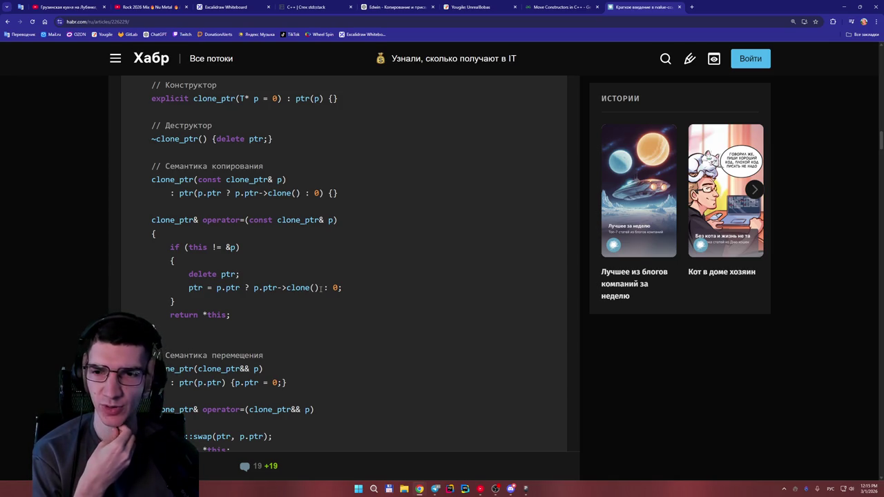
scroll(298, 275, "up", 1)
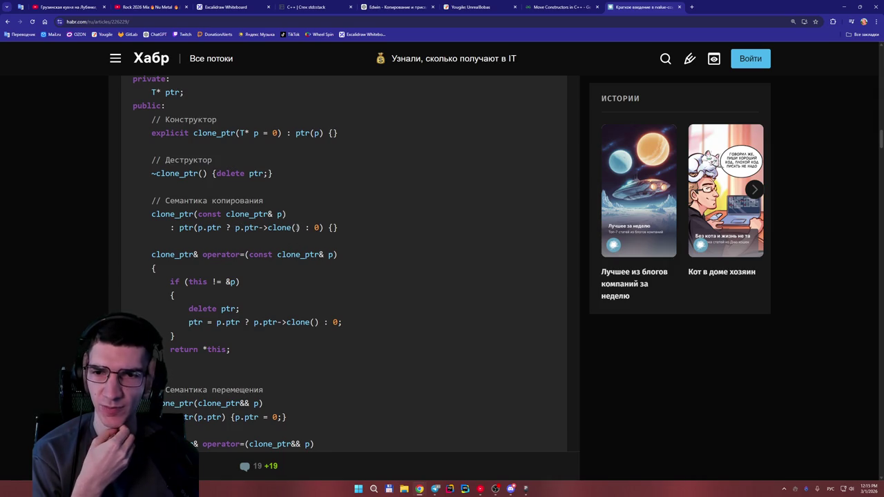
left_click_drag(217, 227, 203, 228)
left_click(235, 243)
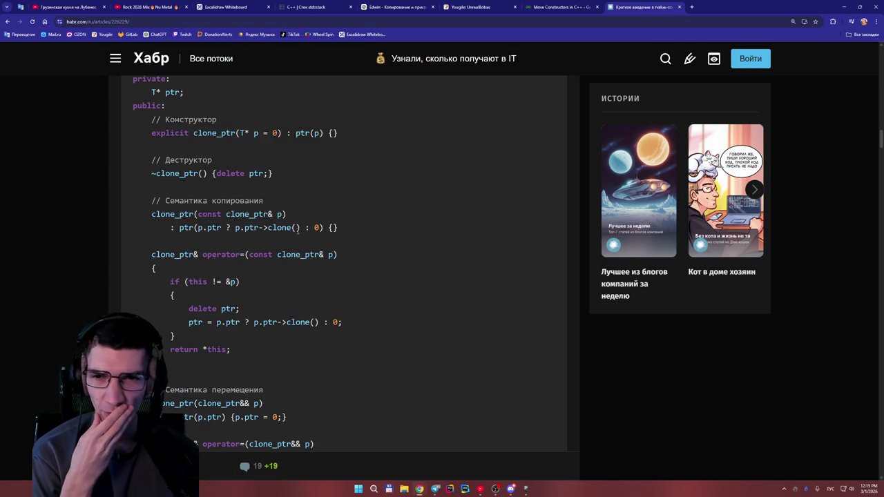
left_click_drag(301, 227, 267, 227)
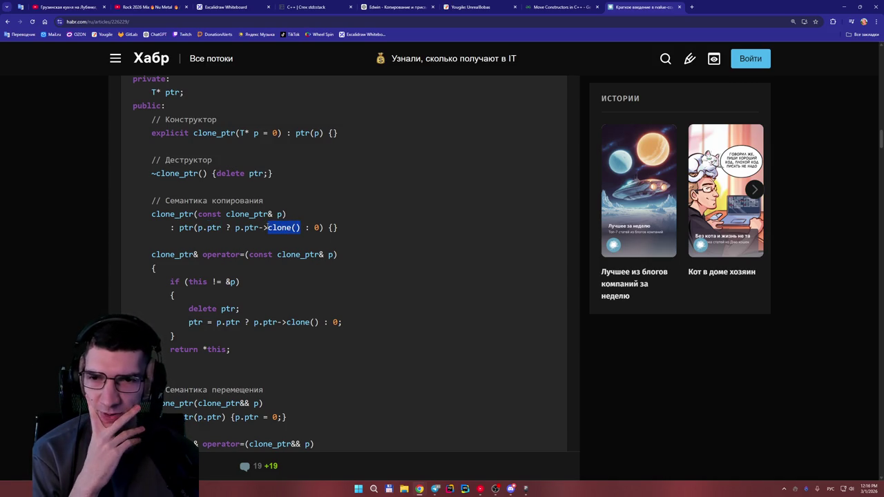
left_click(263, 242)
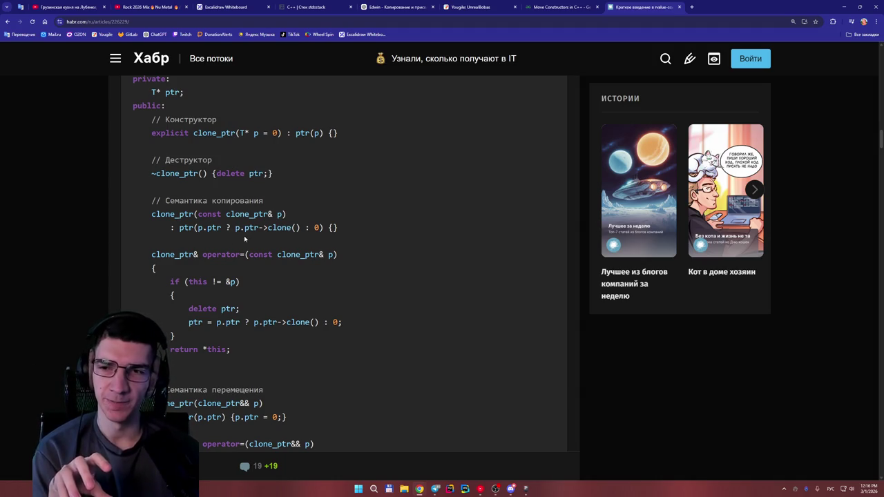
Step: Highlight the 0 in the copy constructor's ternary while reviewing the clone_ptr code
scroll(245, 238, "up", 2)
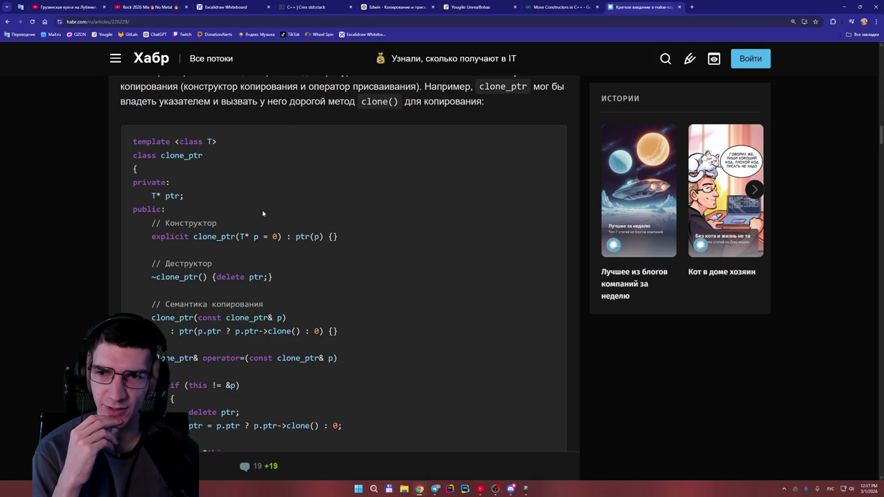
scroll(262, 214, "down", 1)
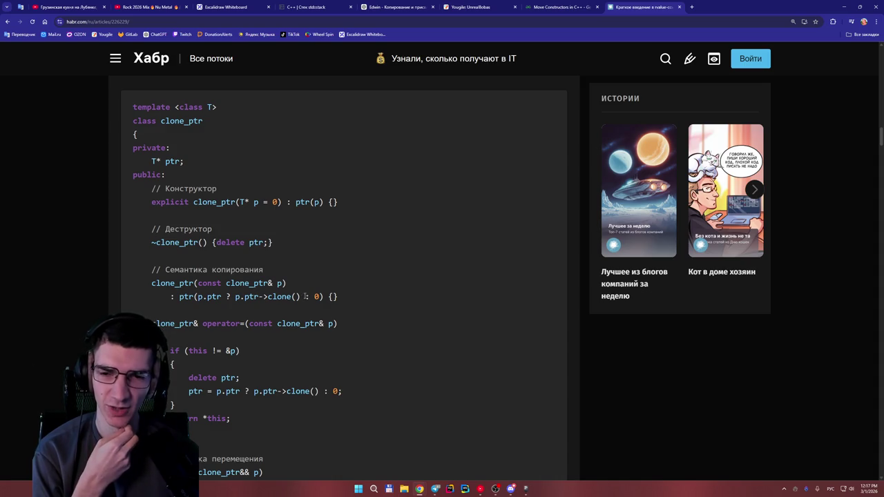
double_click(316, 296)
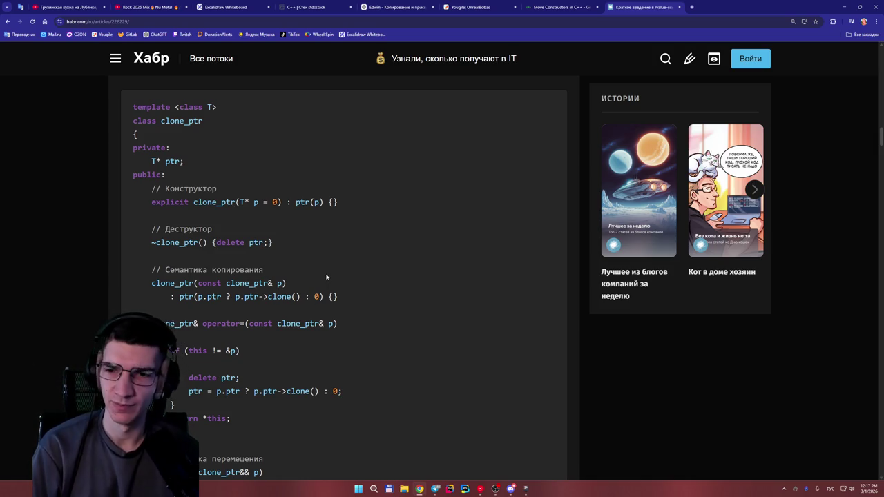
scroll(327, 276, "down", 1)
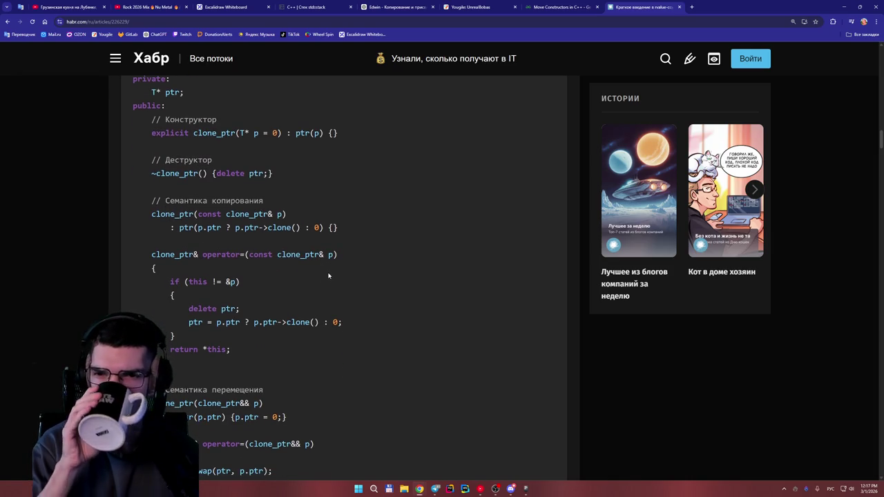
scroll(331, 278, "up", 2)
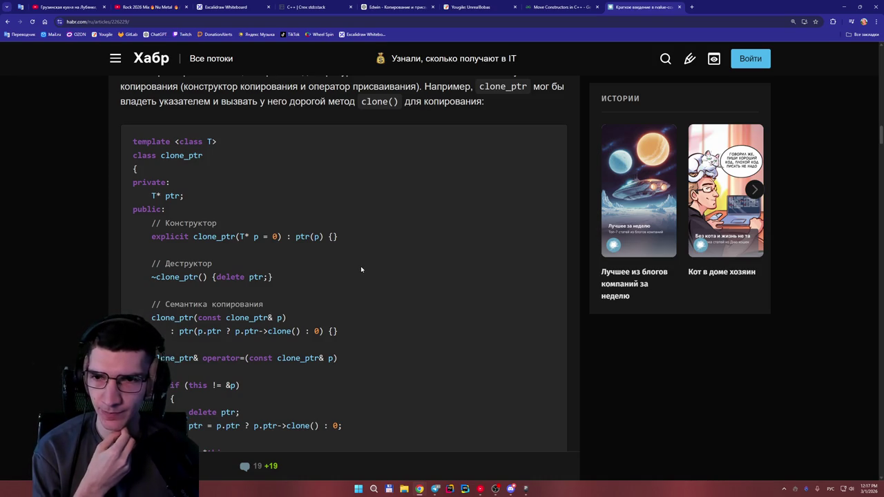
scroll(360, 268, "down", 1)
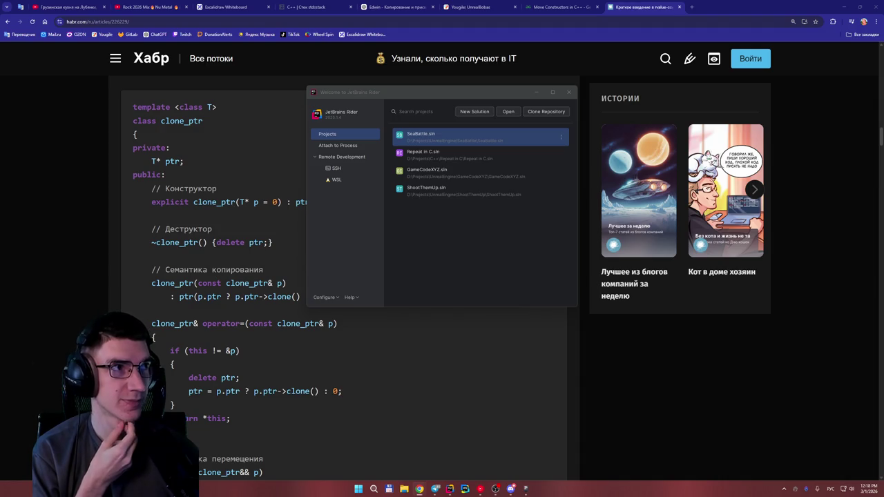
Step: Open the Repeat in C project and delete the Test statements from main
left_click(448, 161)
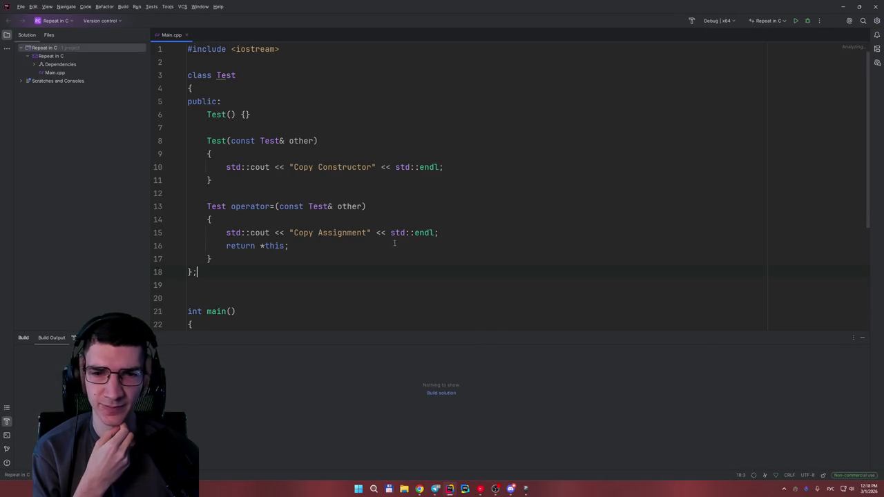
scroll(415, 238, "down", 4)
mouse_move(286, 211)
left_mouse_down()
mouse_move(209, 192)
mouse_move(197, 177)
left_mouse_up()
key("BackSpace")
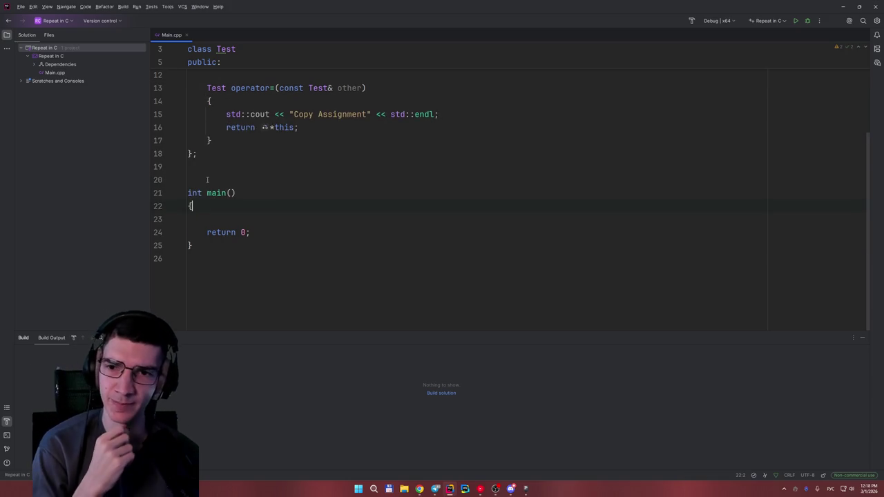
Step: Delete the whole class Test definition from Main.cpp
scroll(483, 186, "up", 4)
mouse_move(212, 259)
left_mouse_down()
mouse_move(197, 130)
mouse_move(188, 141)
left_mouse_up()
left_click_drag(196, 272, 187, 75)
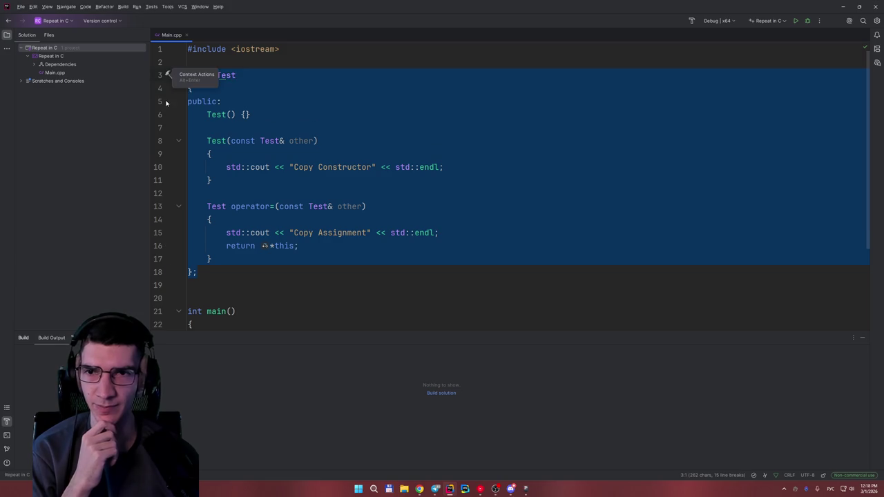
key("BackSpace")
key("BackSpace")
Step: Switch back to the Habr article's clone_ptr code in the browser
mouse_move(419, 488)
left_click(406, 460)
scroll(236, 185, "up", 2)
scroll(231, 152, "down", 2)
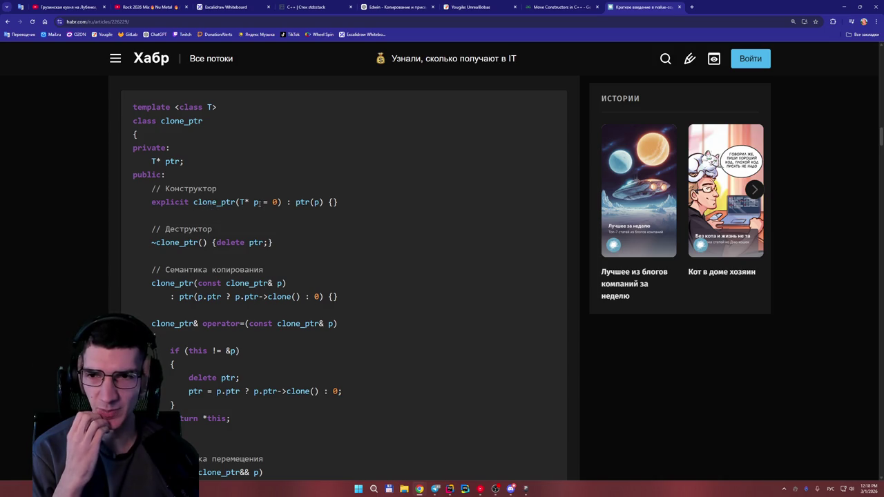
Step: Google 'explicit c++ что это' in a new tab, then close the results tab
left_click_drag(190, 201, 151, 202)
key("ctrl+c")
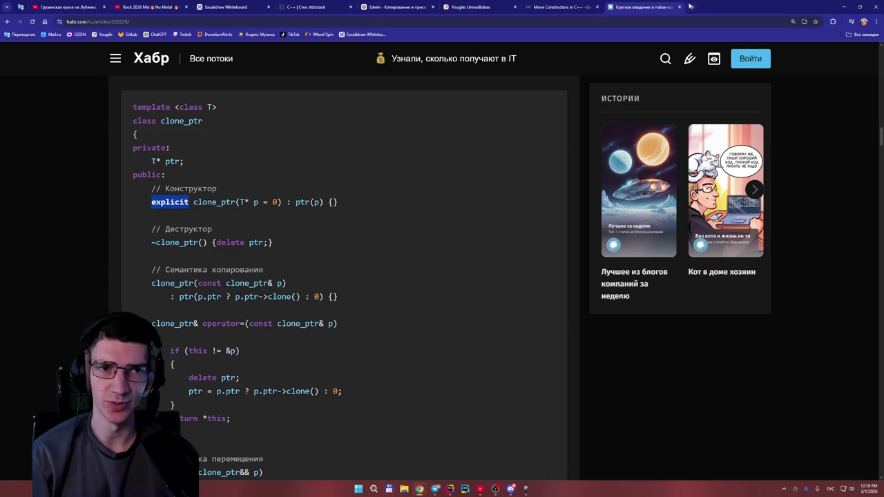
left_click(691, 7)
key("ctrl+v")
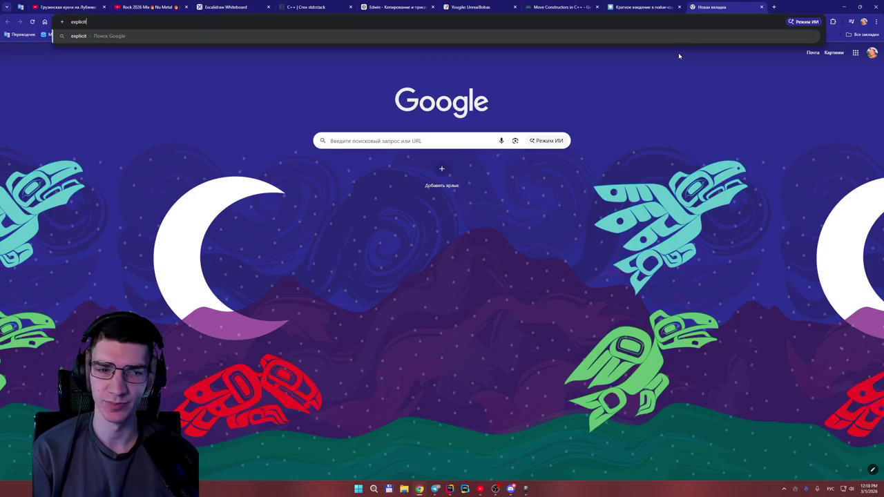
key("alt+shift")
type(" c++")
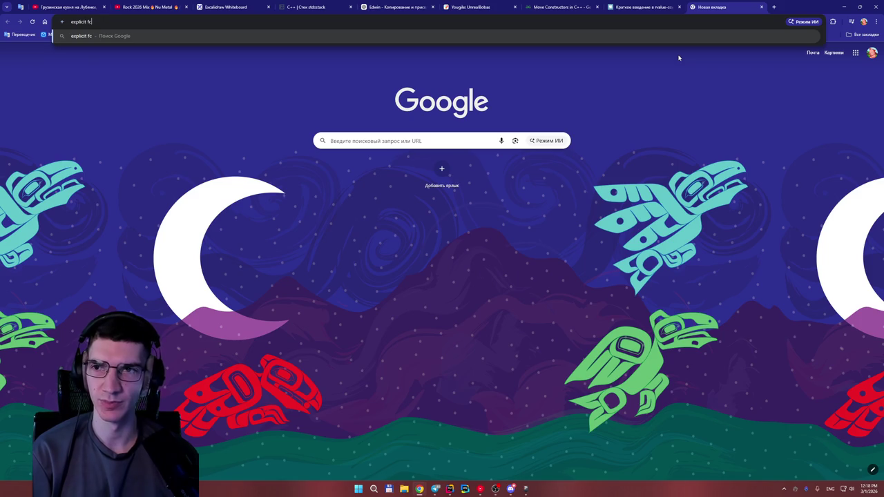
key("alt+shift")
type("что это")
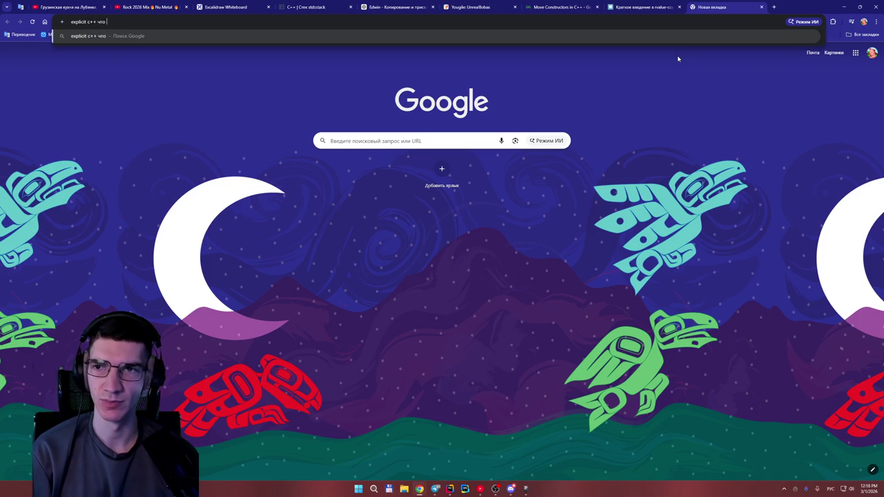
key("Return")
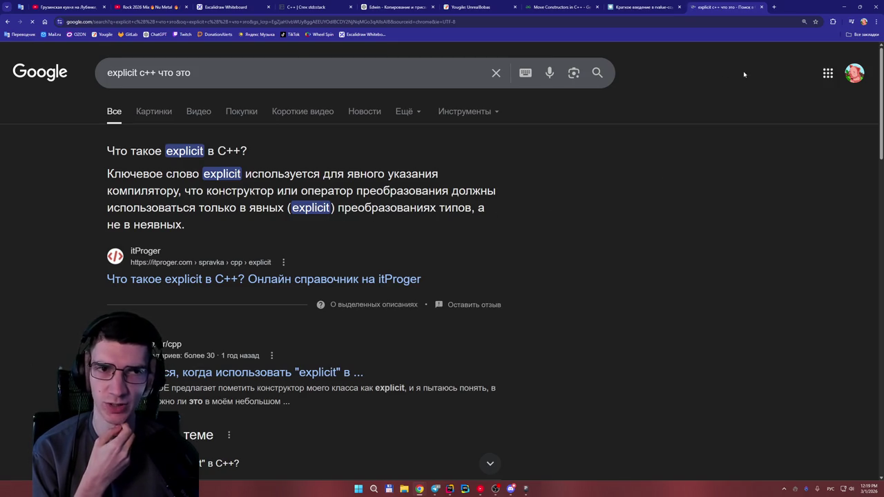
left_click(762, 7)
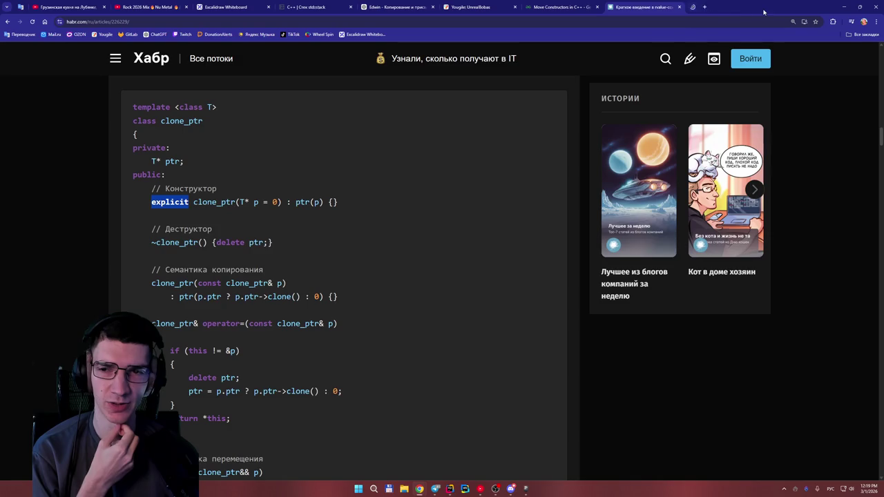
Step: Deselect 'explicit' in the clone_ptr code and return to Main.cpp in Rider
left_click(377, 173)
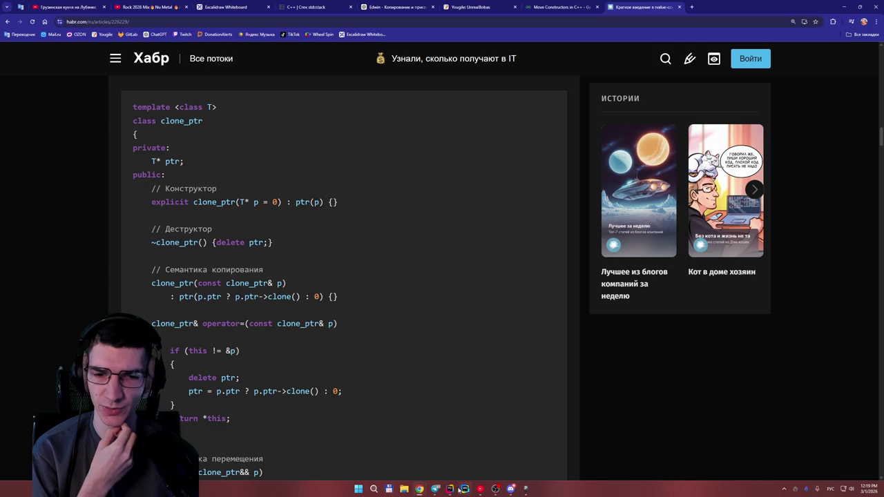
mouse_move(452, 490)
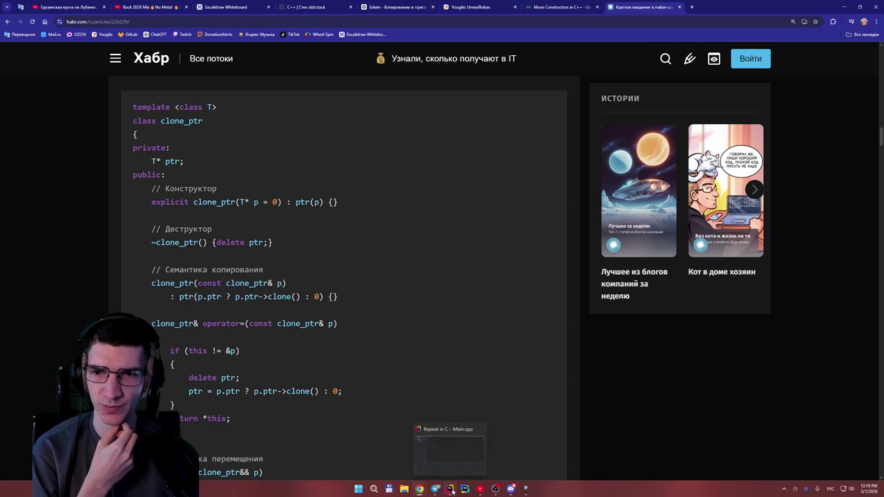
left_click(452, 491)
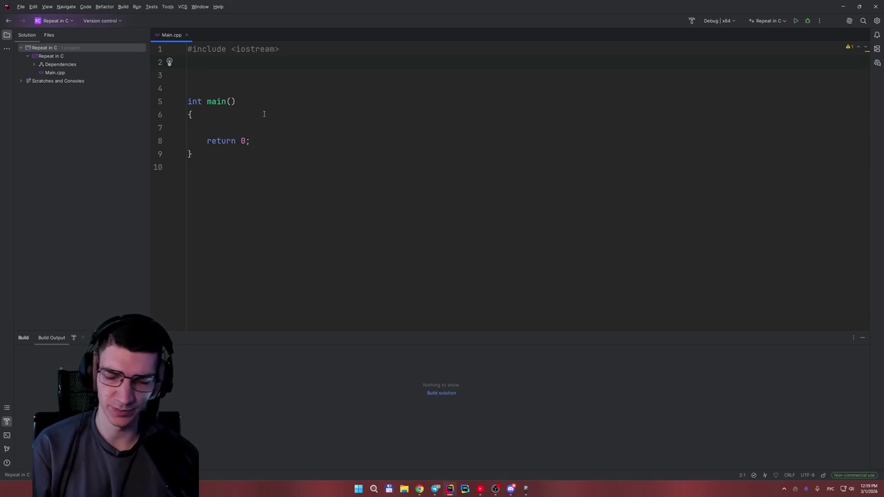
Step: Start a template <T header on a new line below the include
key("Return")
type("t")
key("BackSpace")
key("alt+shift")
type("t")
key("Return")
type("<T>")
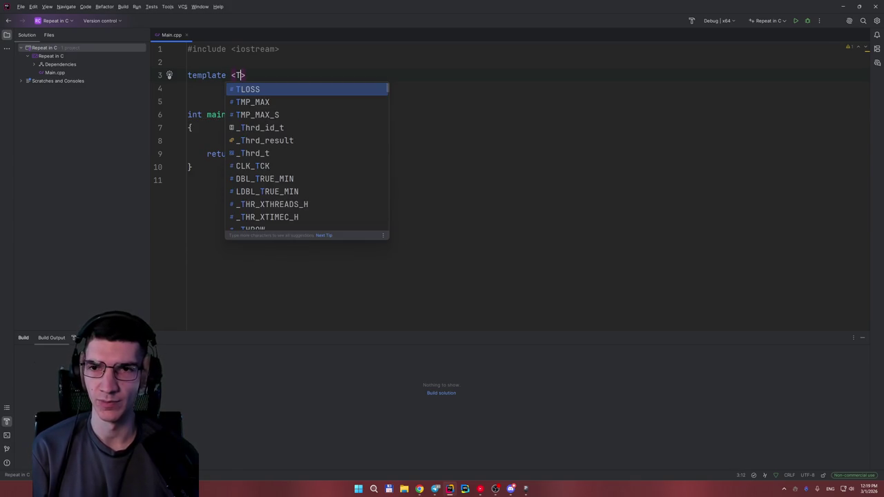
left_click(419, 252)
Step: Check the Habr article, then correct the header to template <class T>
mouse_move(419, 488)
left_click(457, 450)
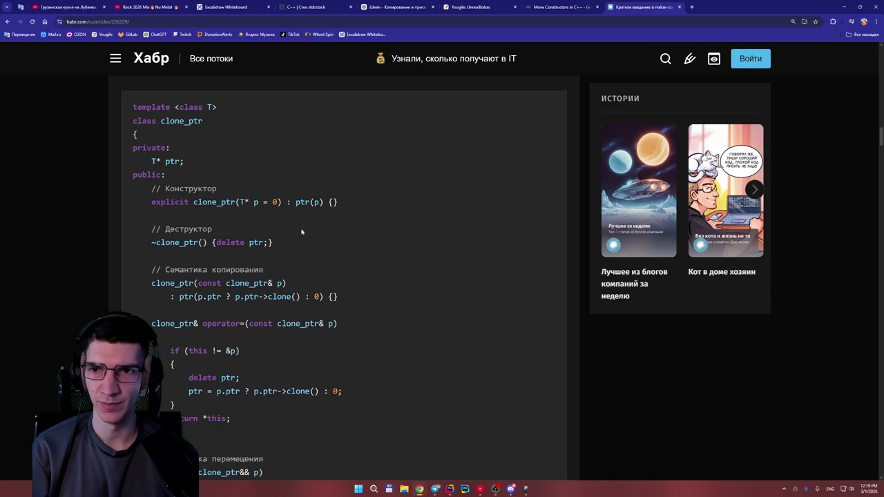
scroll(263, 204, "up", 1)
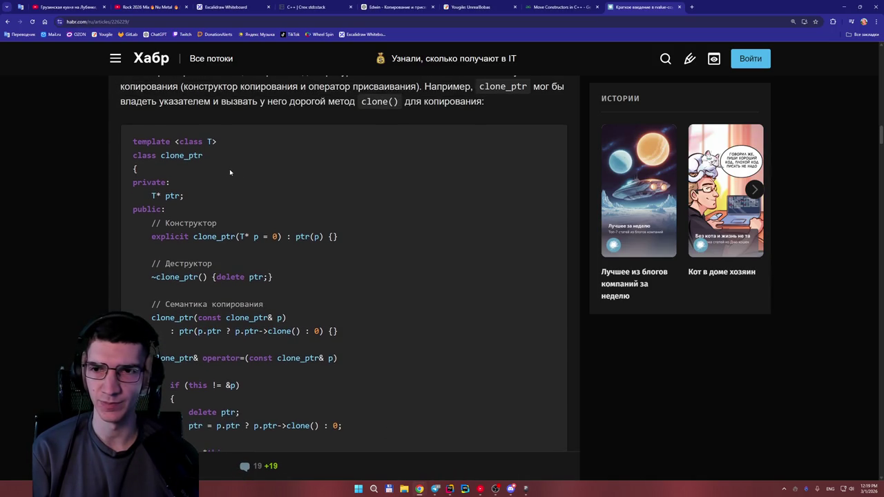
left_click(449, 488)
left_click(235, 75)
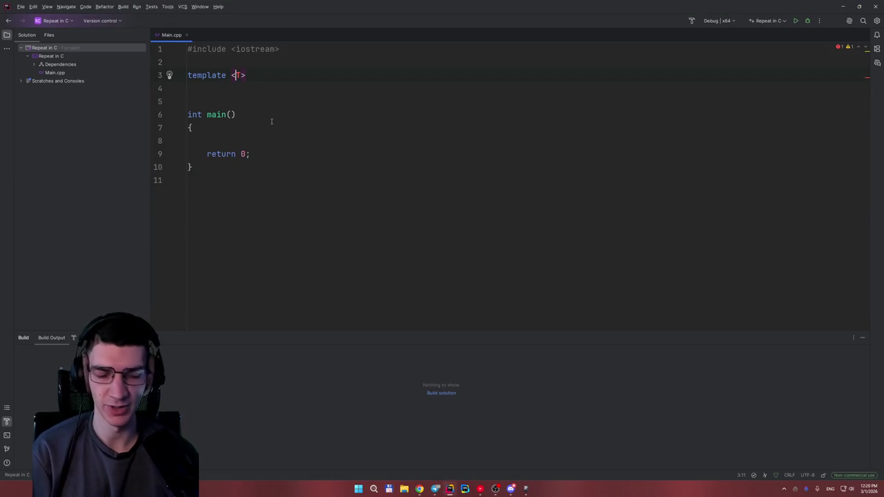
type("class")
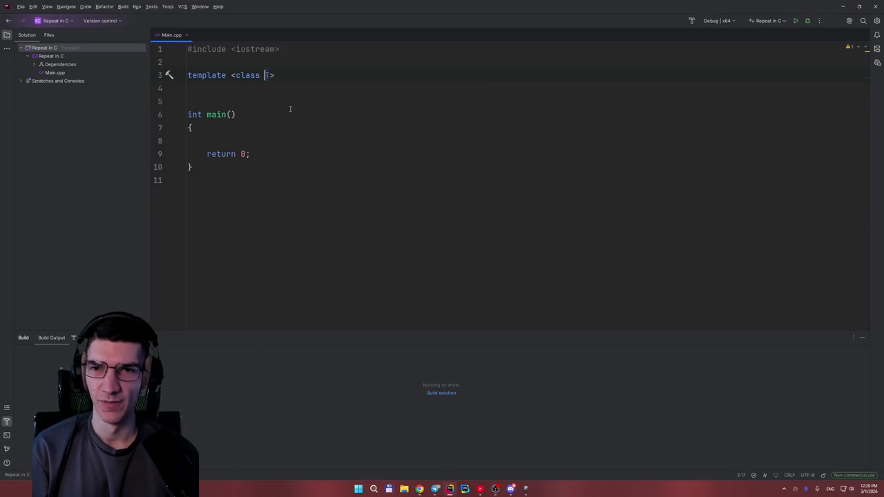
key("Return")
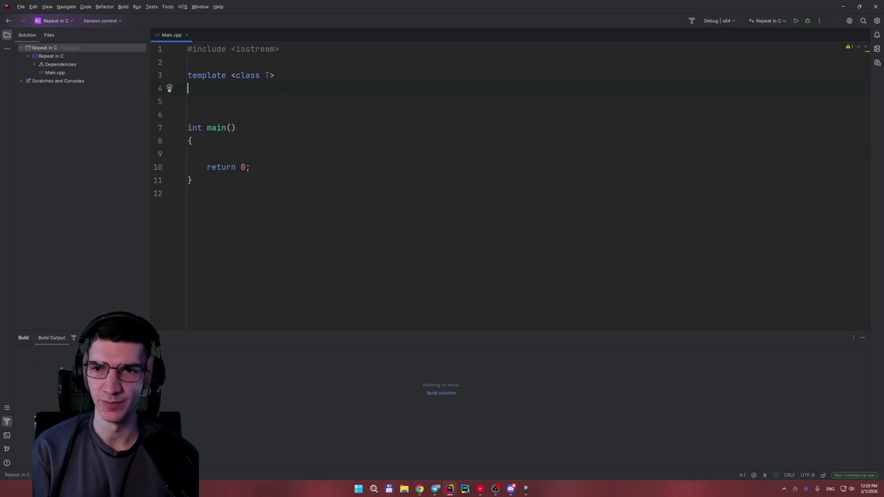
key("Return")
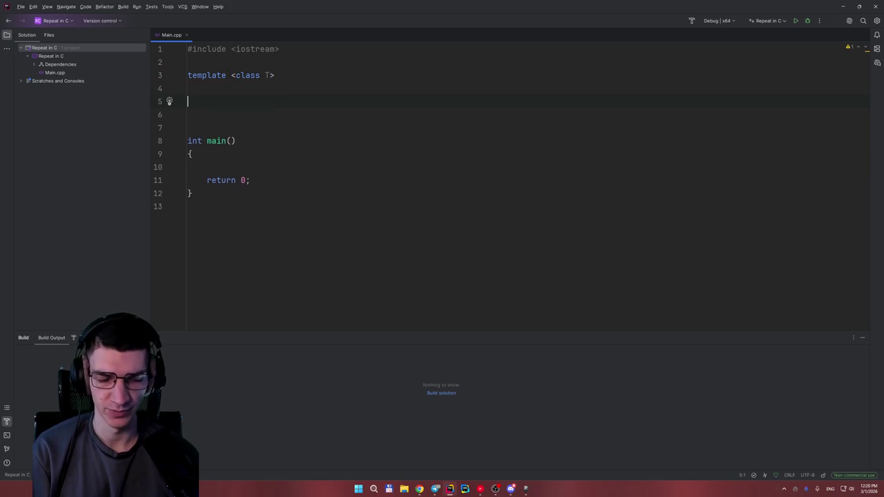
Step: Declare class clone_ptr with an opening brace below the template header
type("c")
key("BackSpace")
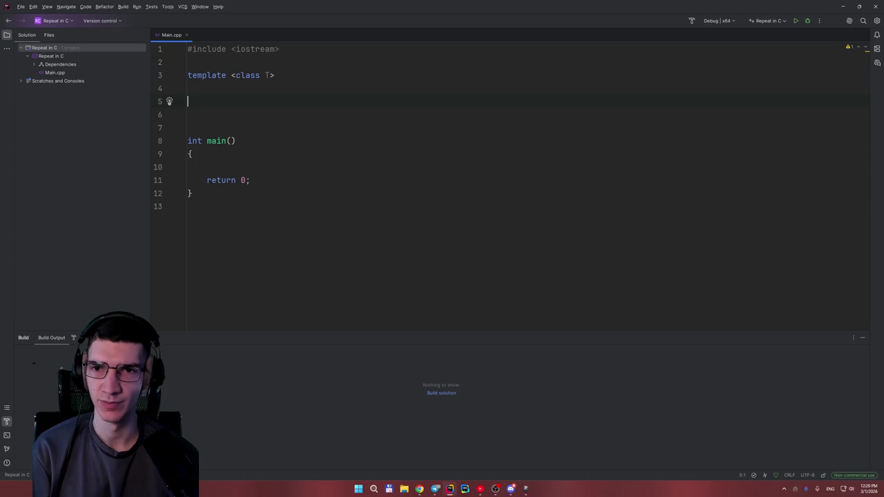
type("c")
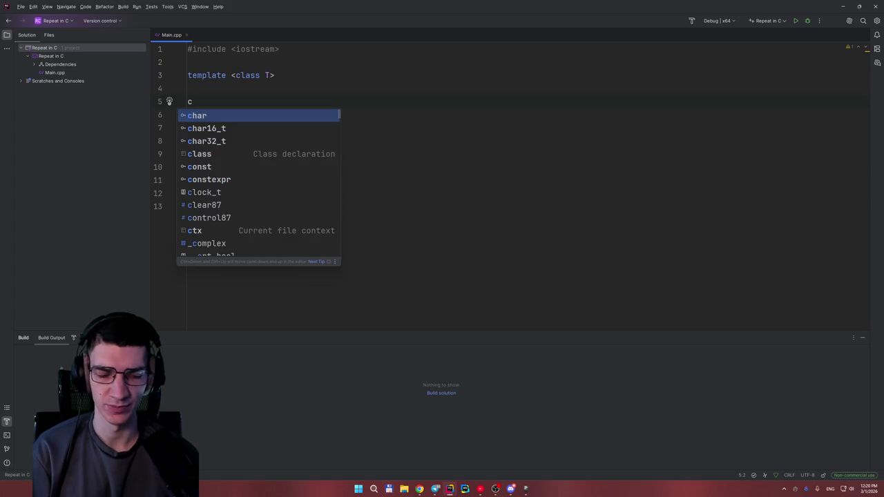
type("lone")
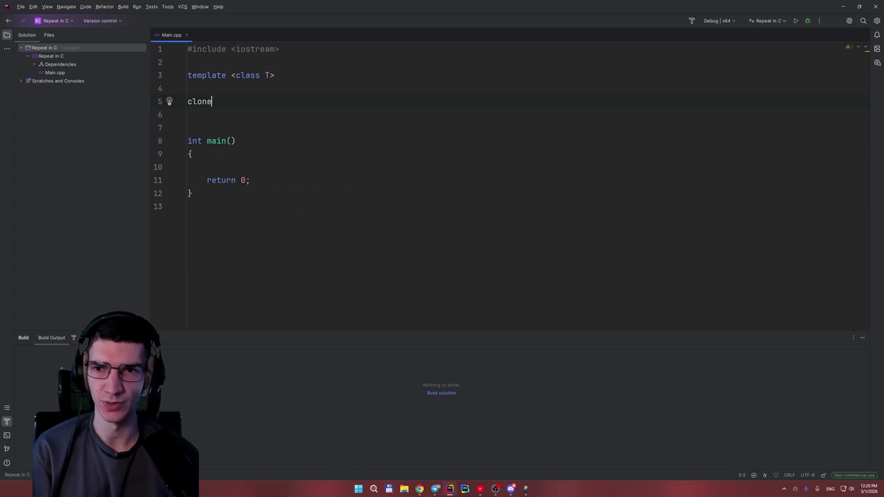
left_click(187, 101)
type("class")
left_click(246, 102)
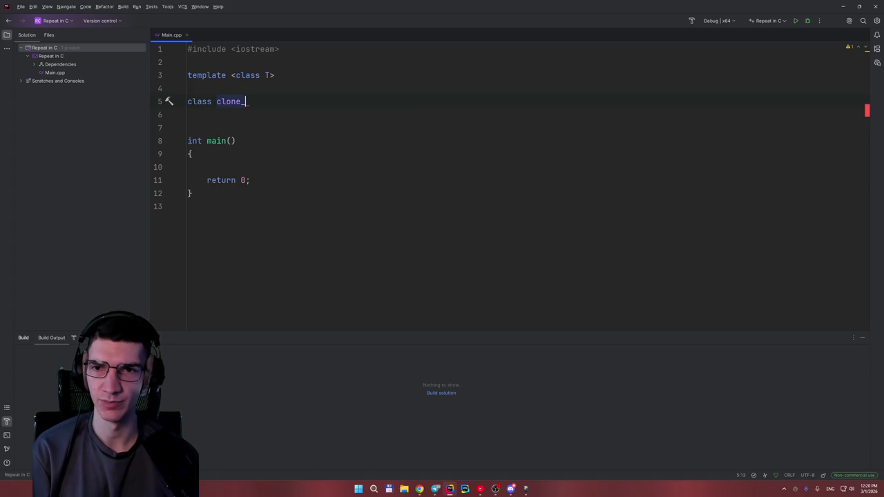
type("ptr")
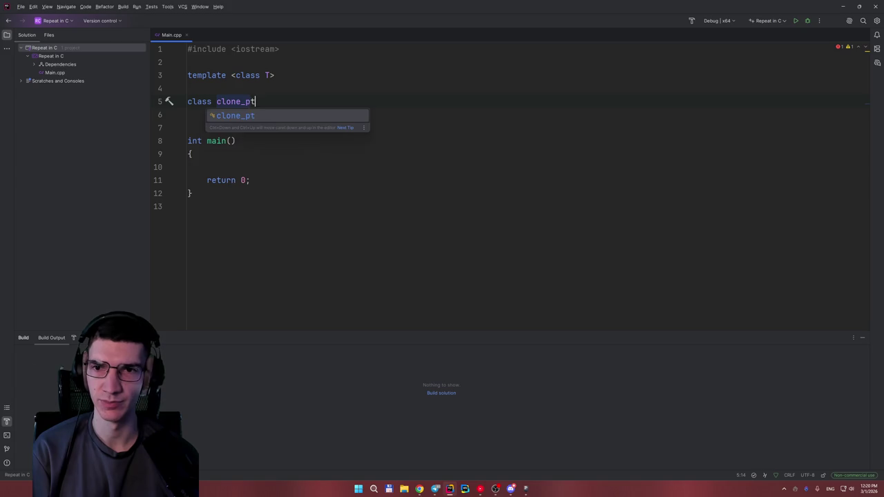
key("Return")
type("{")
key("Return")
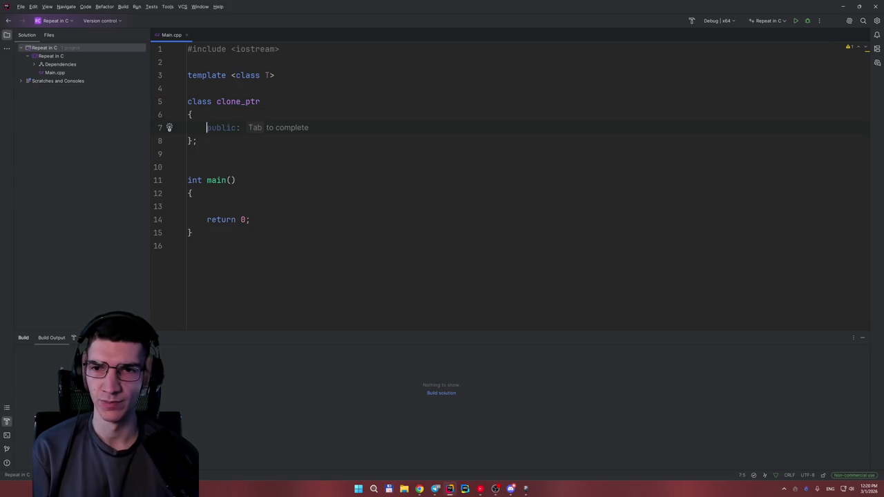
Step: Add a private: section containing a T* ptr member
type("pro")
key("BackSpace")
key("Return")
key("Return")
key("Tab")
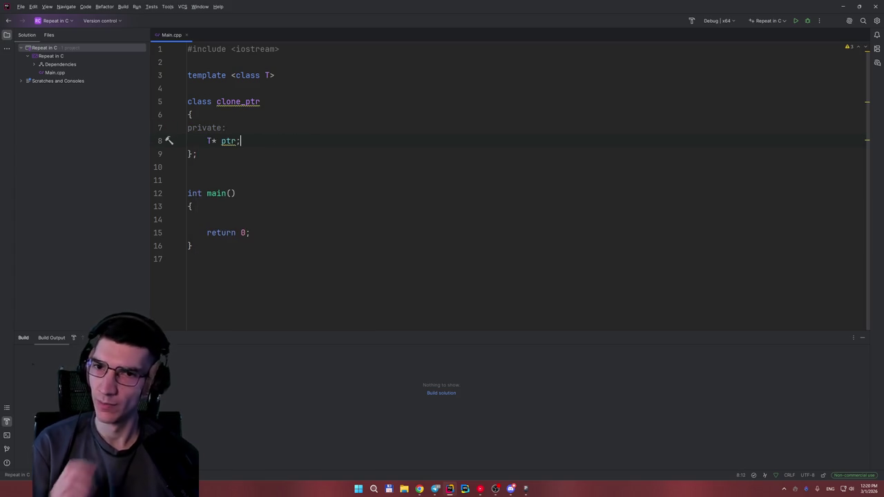
left_click(244, 114)
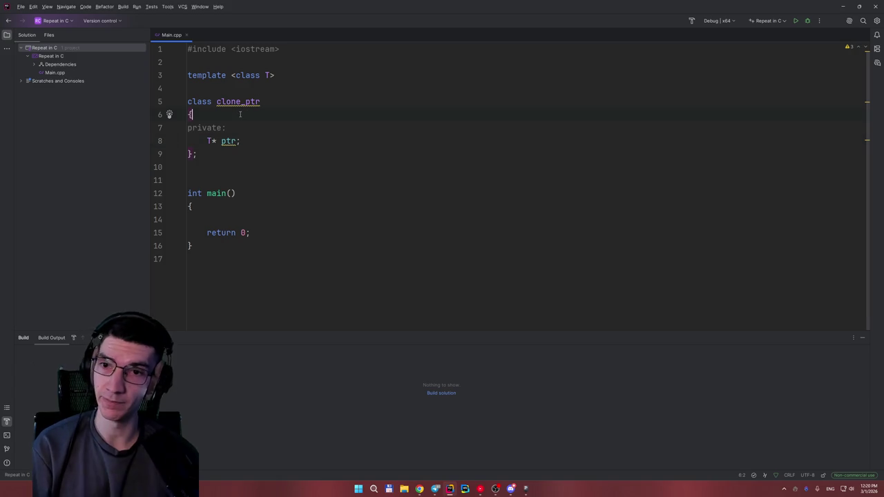
Step: Add a left-aligned public: section with an indented line for the constructor
key("Return")
type("p")
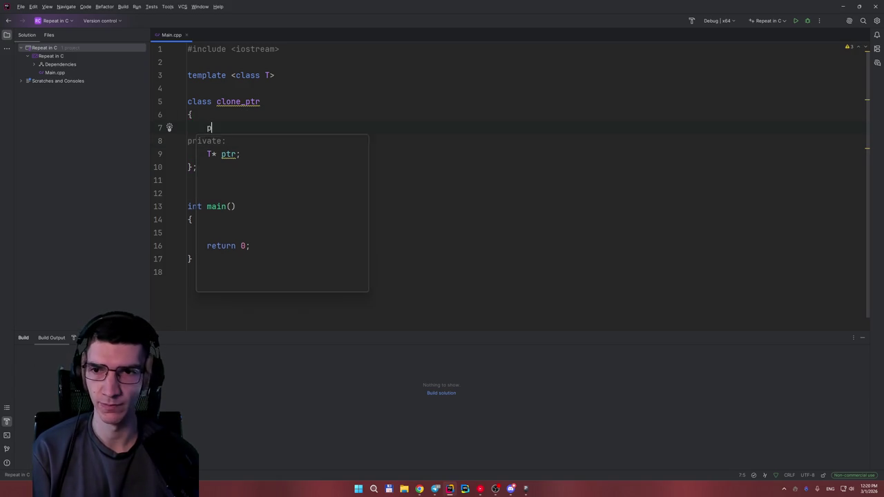
key("Tab")
key("Return")
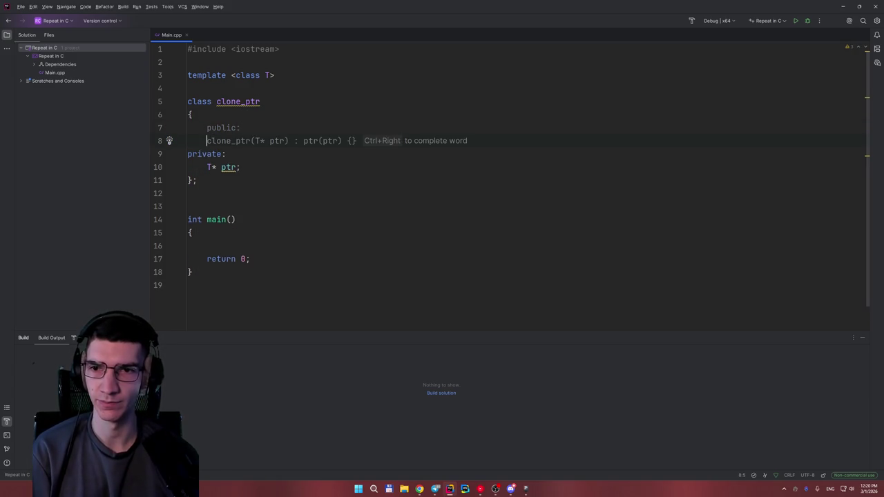
key("Return")
key("BackSpace")
key("BackSpace")
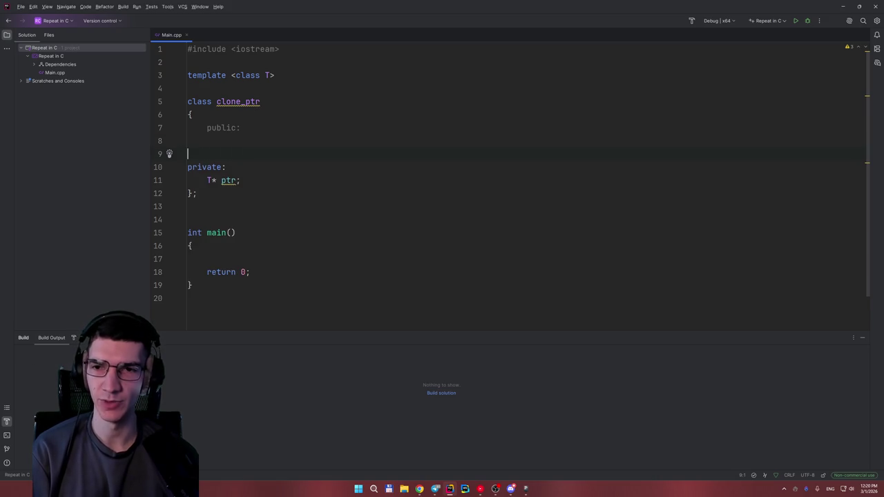
key("Up")
key("shift+Tab")
key("Down")
key("Return")
key("Up")
key("Tab")
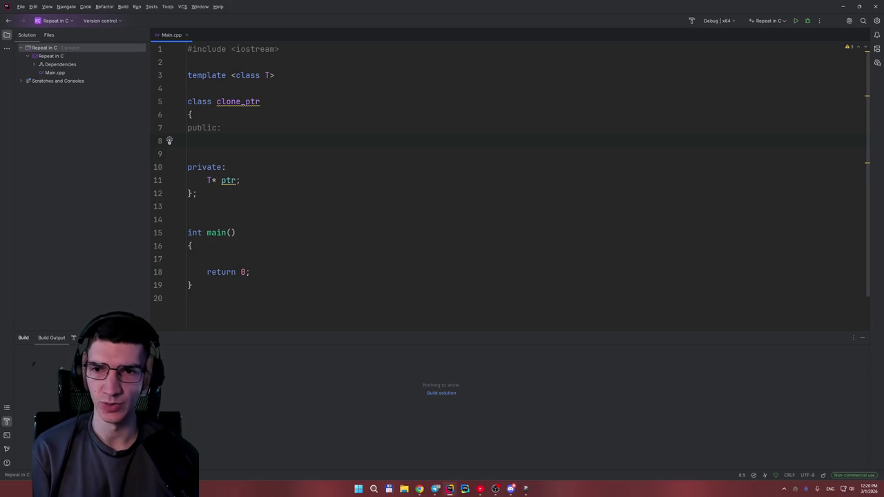
type("clo")
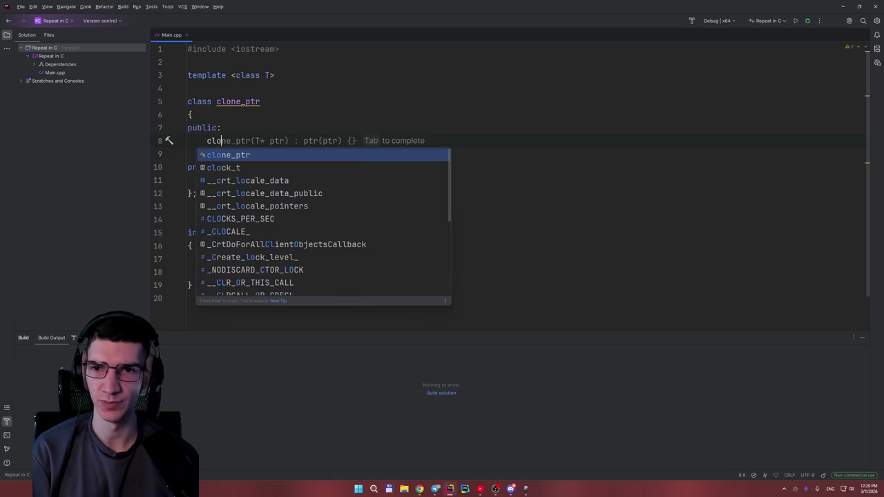
Step: Rename the class to Clone_Ptr and the member to Ptr
left_click(224, 101)
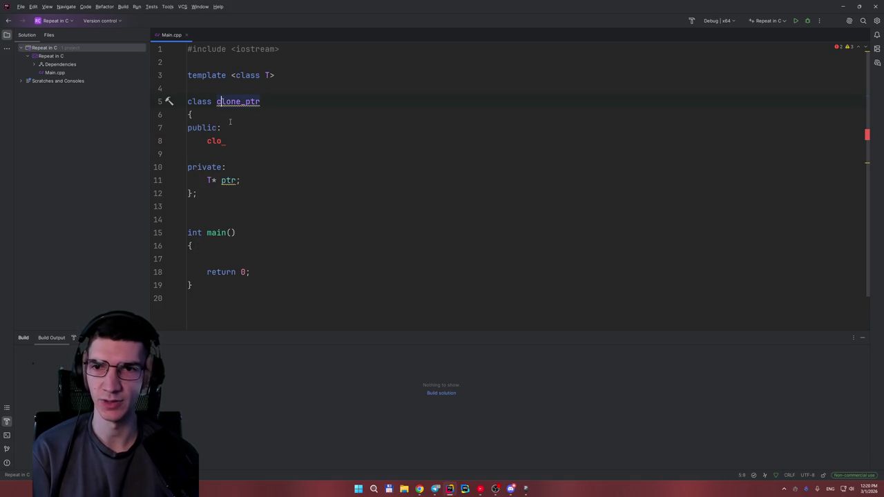
key("BackSpace")
type("C")
key("Right")
key("Right")
key("Delete")
type("P")
key("Down")
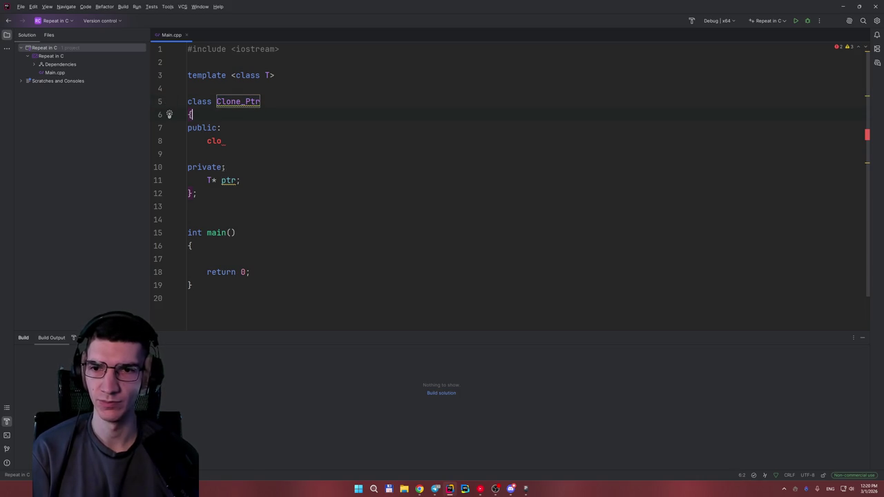
left_click(222, 181)
key("Delete")
type("P")
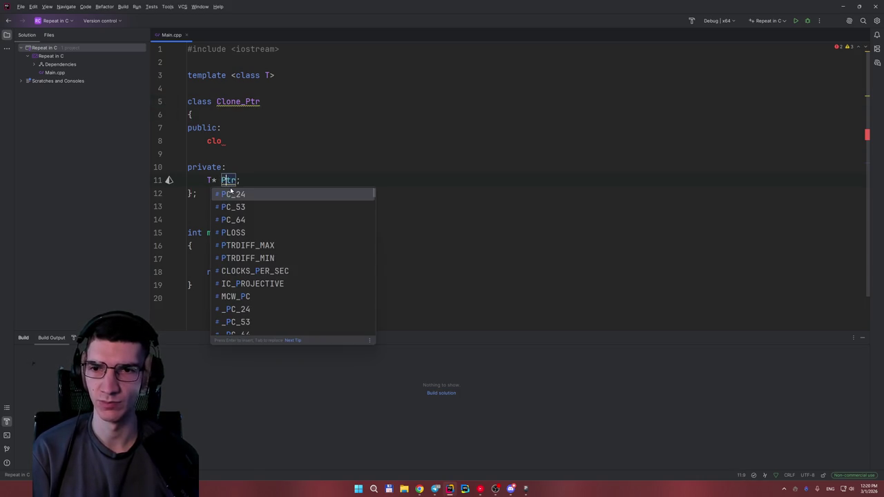
Step: Write the constructor signature Clone_Ptr(const Clone_Ptr &other = 0)
left_click(231, 142)
key("BackSpace")
key("BackSpace")
key("BackSpace")
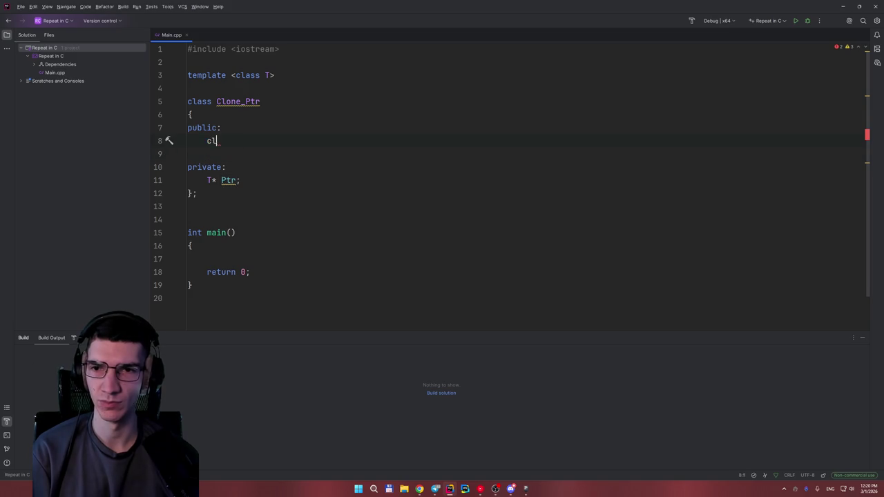
type("C")
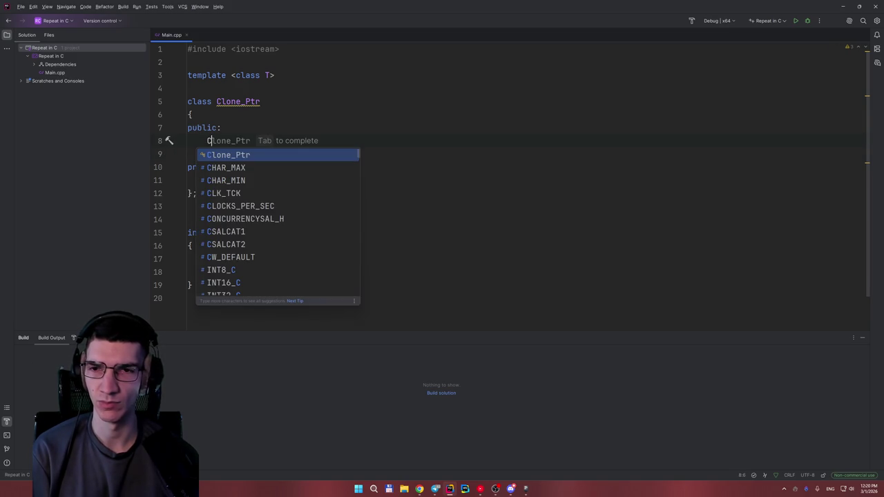
key("Tab")
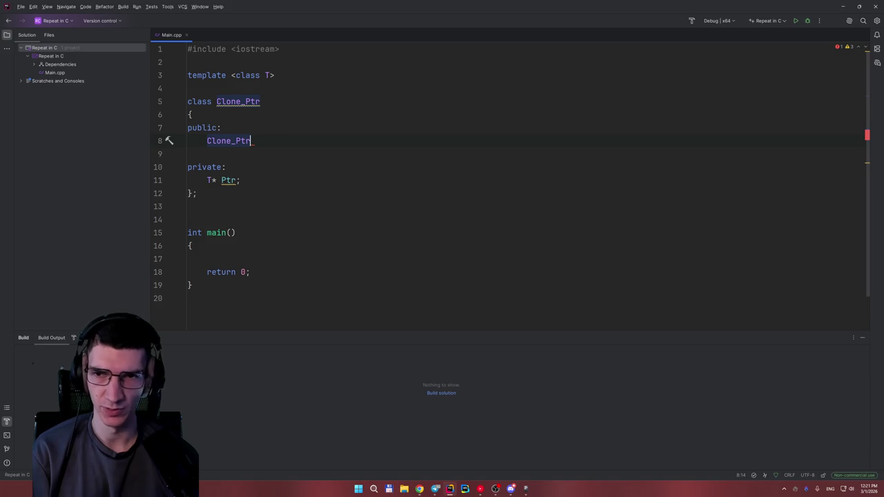
type("()")
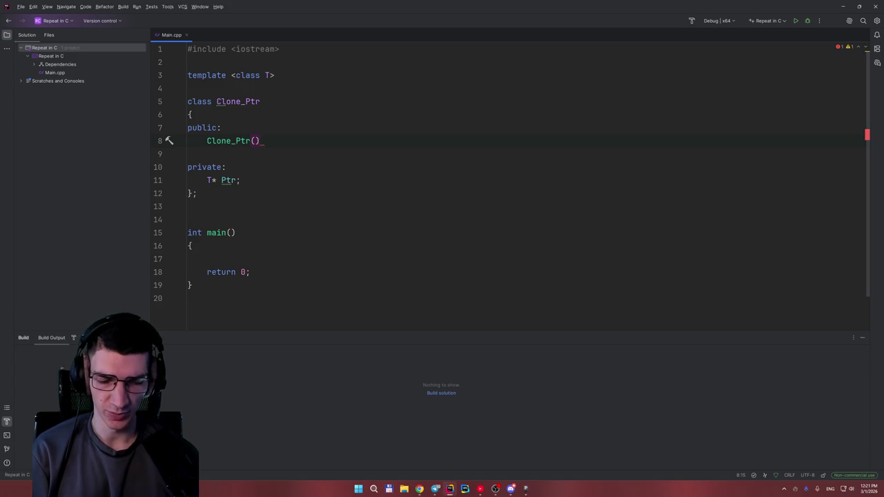
type("co")
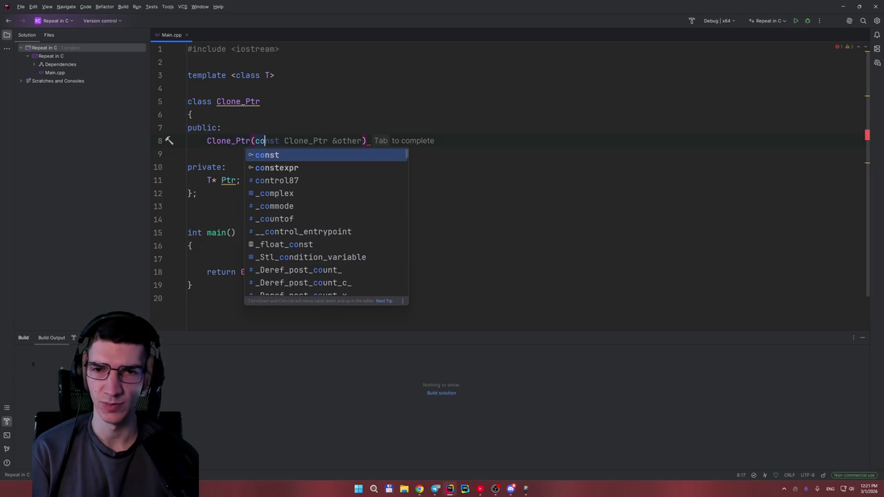
key("Tab")
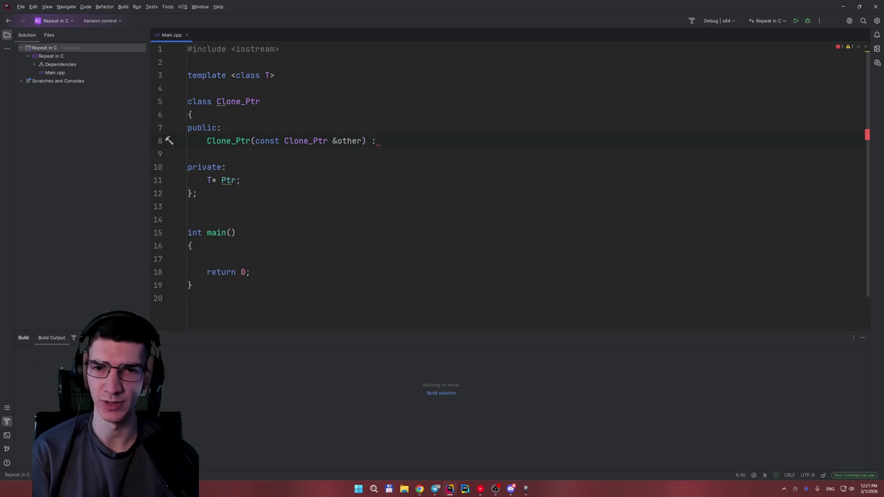
key("Left")
key("Left")
key("Left")
type("= 0")
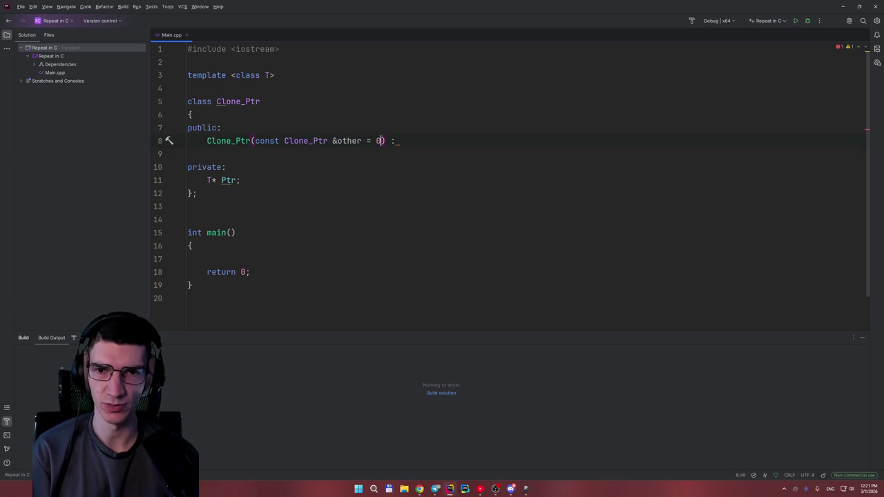
key("End")
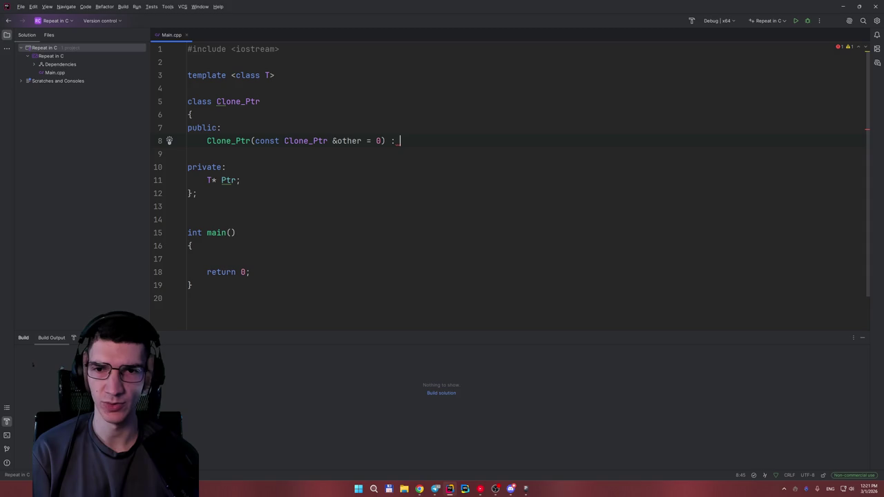
Step: Finish the constructor with the initialiser : Ptr(other) {};
type("P")
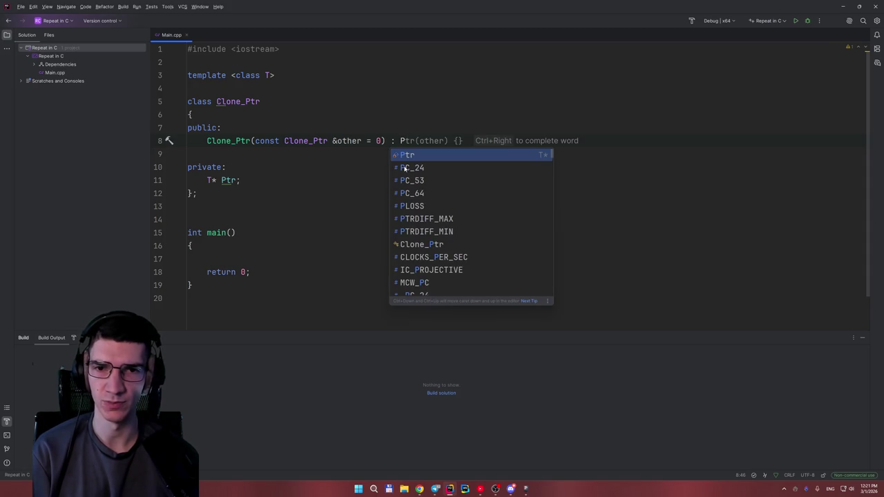
key("Return")
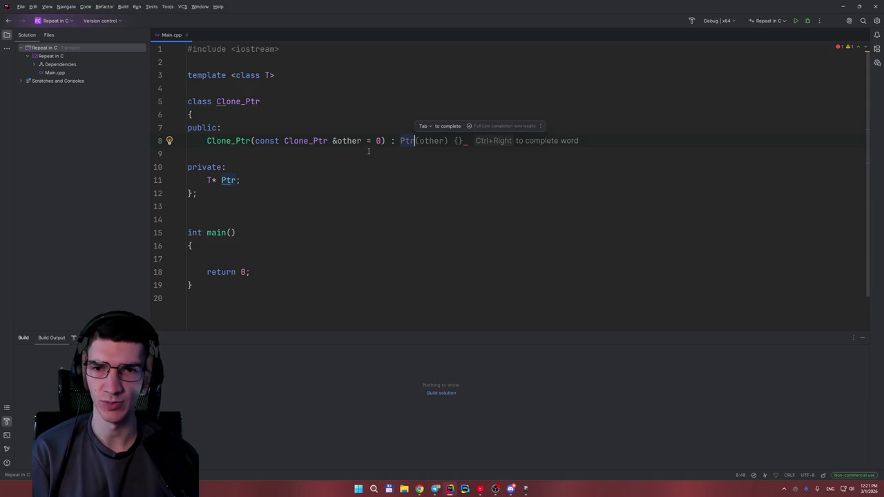
key("Tab")
type(";")
Step: Add a destructor ~Clone_Ptr() {delete Ptr;} below the constructor
key("Return")
key("Return")
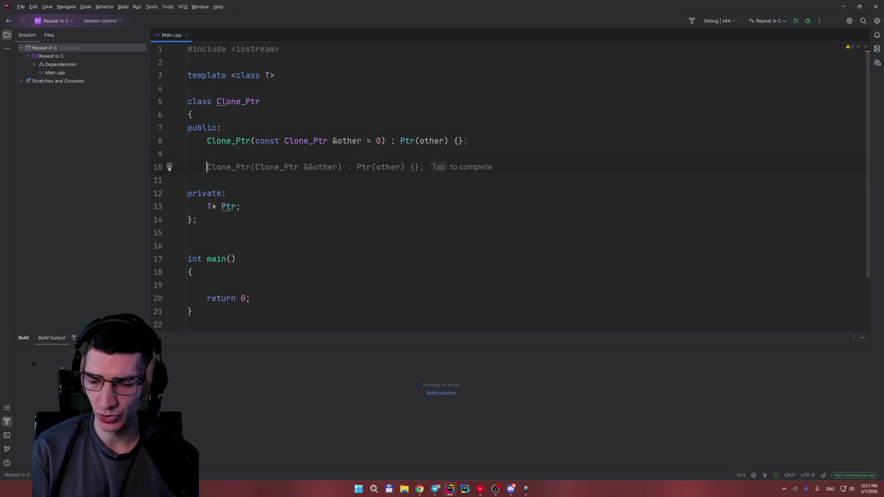
type("~")
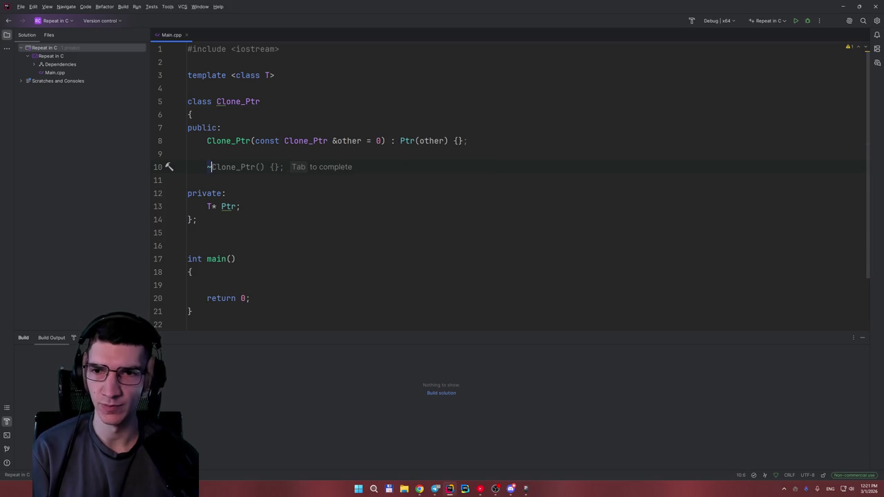
type("Clone_Ptr() {de")
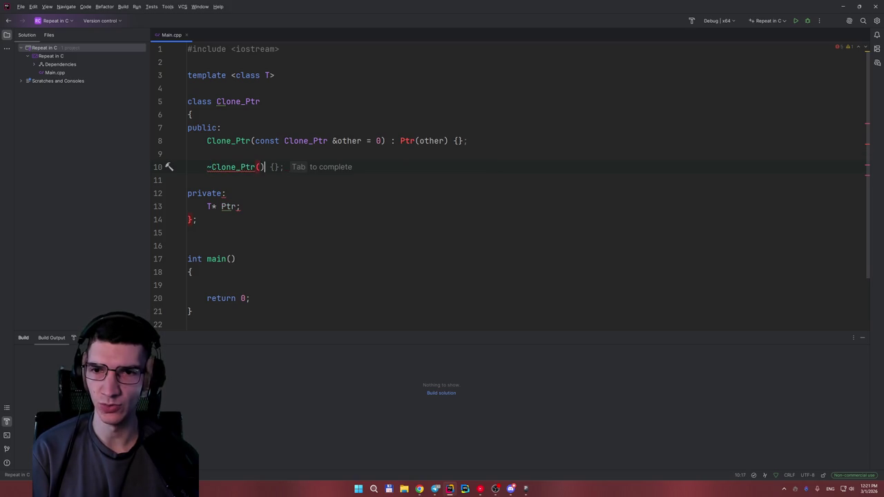
key("Tab")
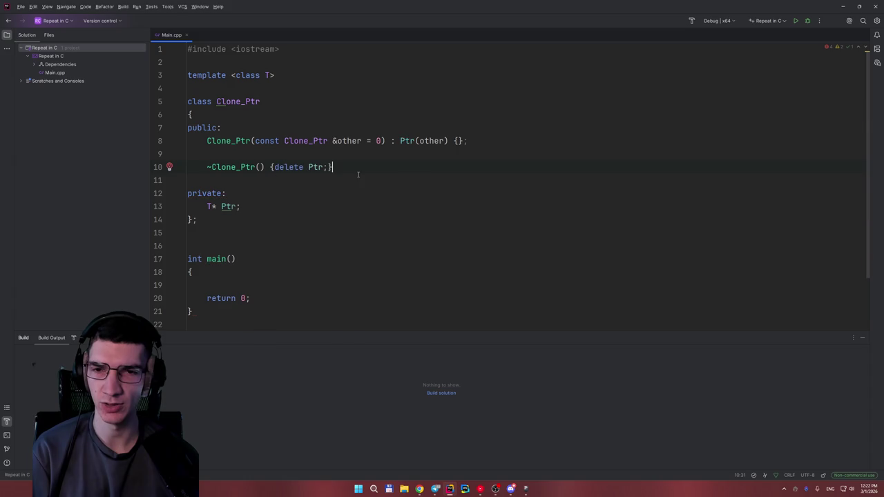
key("Return")
key("Return")
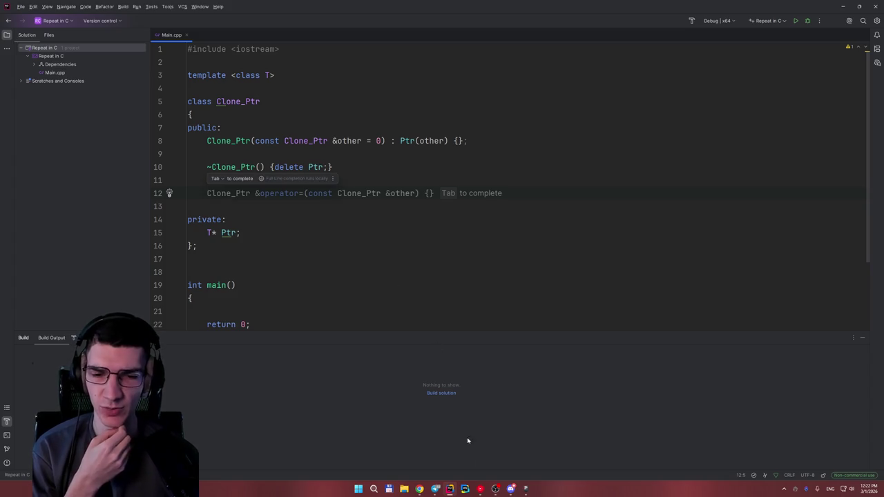
mouse_move(419, 487)
left_click(398, 464)
scroll(276, 276, "down", 3)
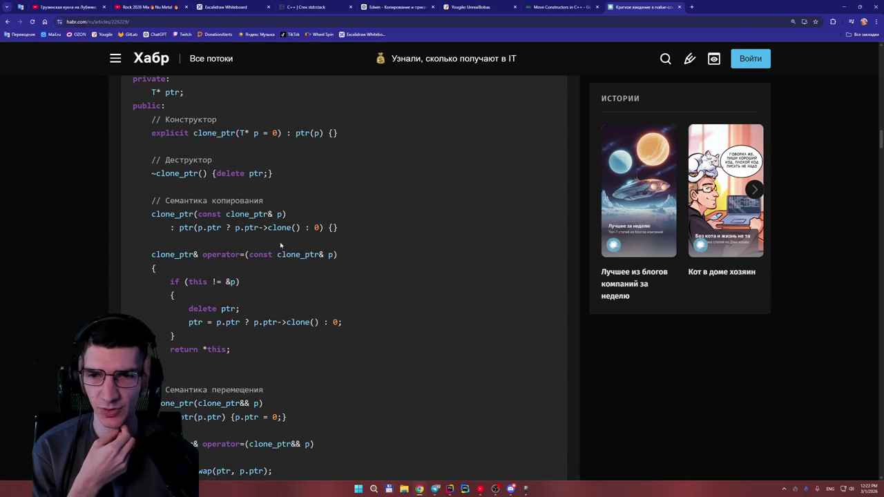
left_click(270, 228)
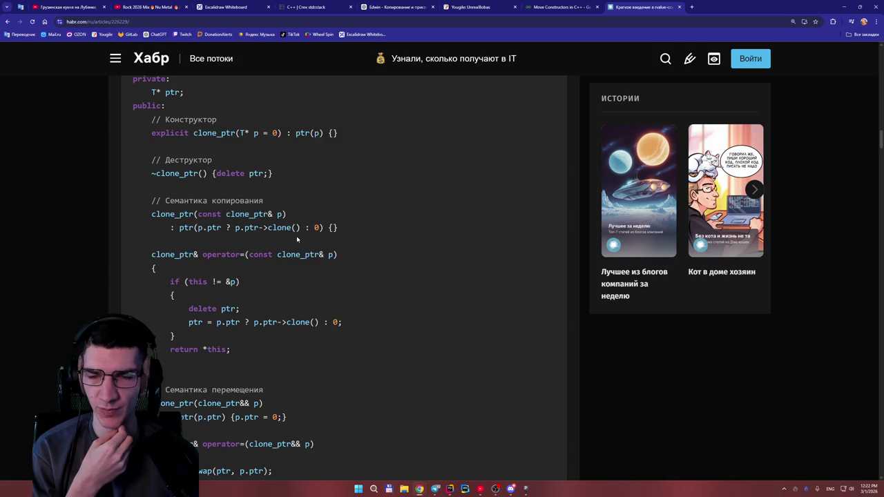
scroll(297, 239, "down", 10)
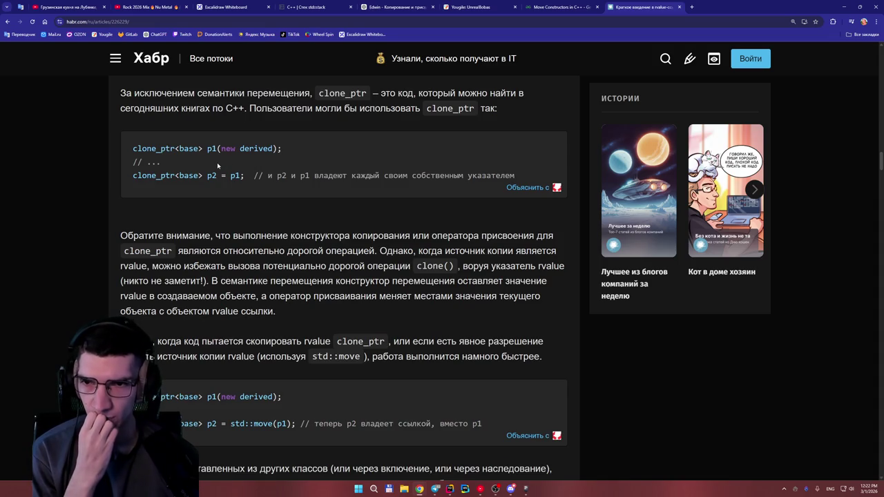
scroll(221, 193, "down", 6)
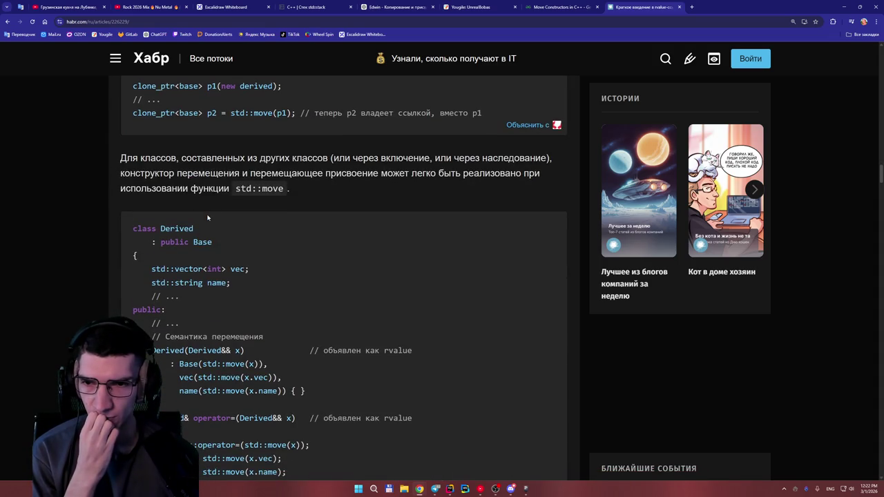
scroll(207, 217, "down", 3)
scroll(471, 415, "up", 10)
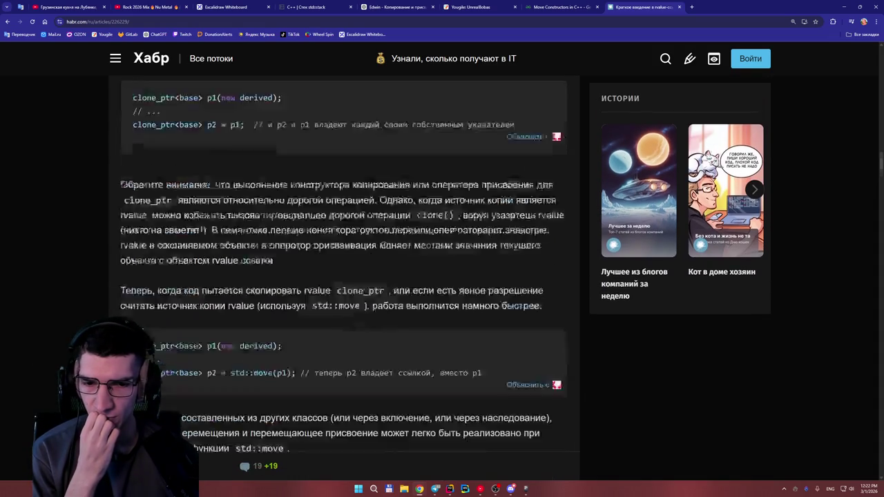
left_click(450, 489)
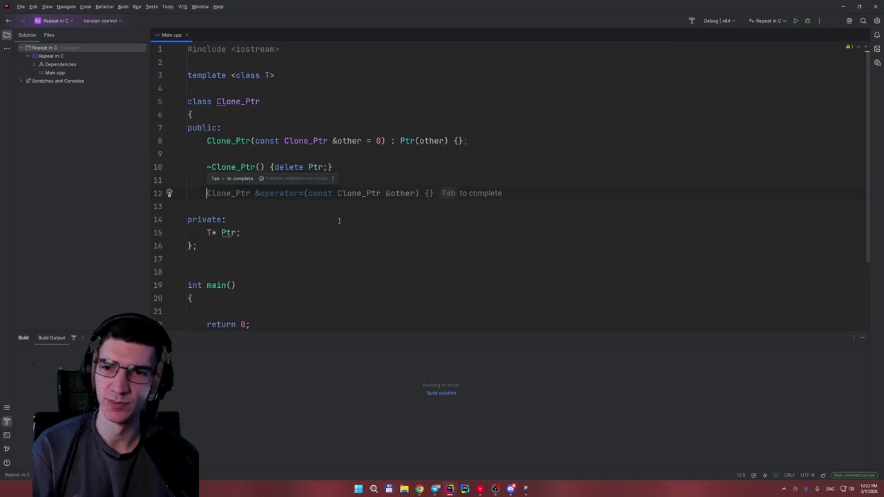
Step: Discard the unfinished 'Ptr.' line and return to the Habr clone_ptr article's Derived class example
key("Return")
type("P")
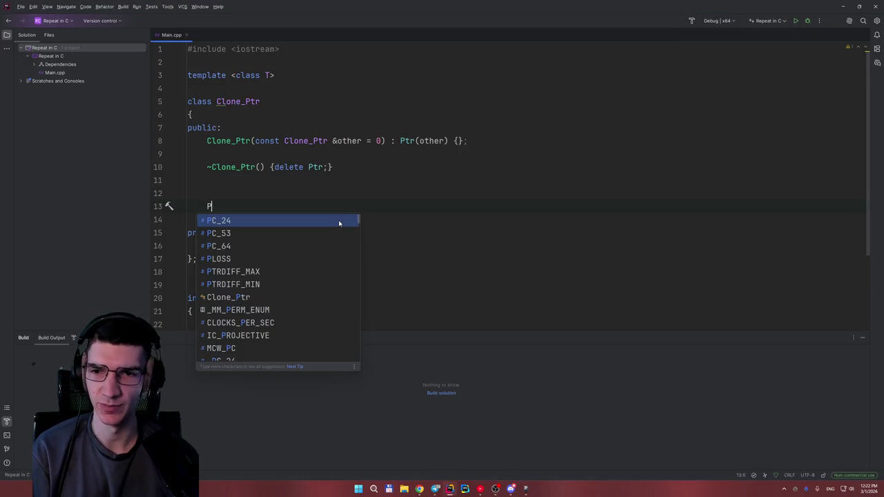
type("tr.")
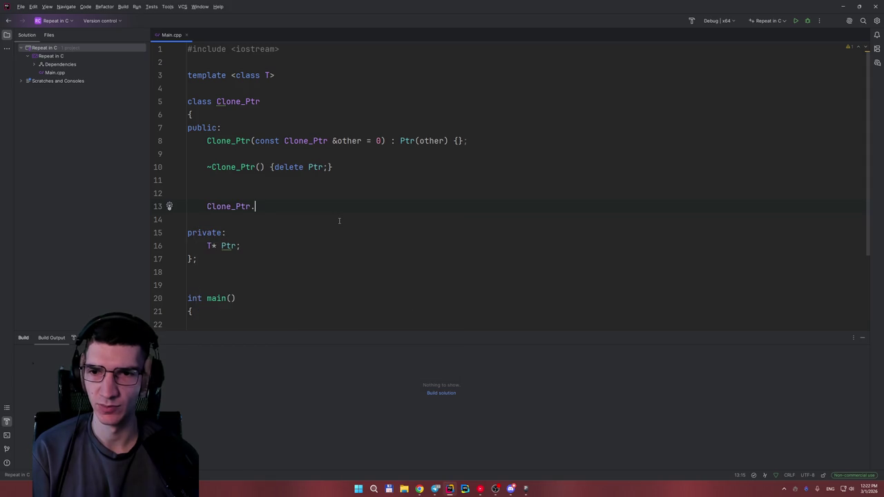
key("ctrl+z")
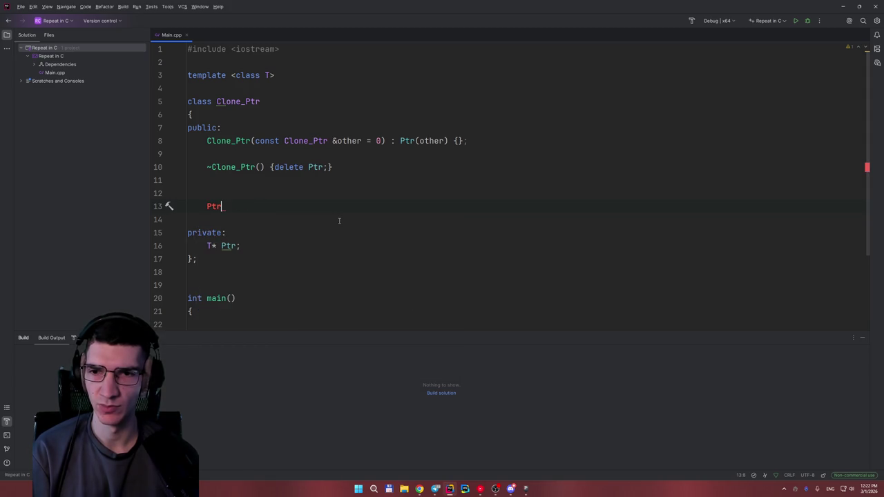
type(".")
key("BackSpace")
key("BackSpace")
key("BackSpace")
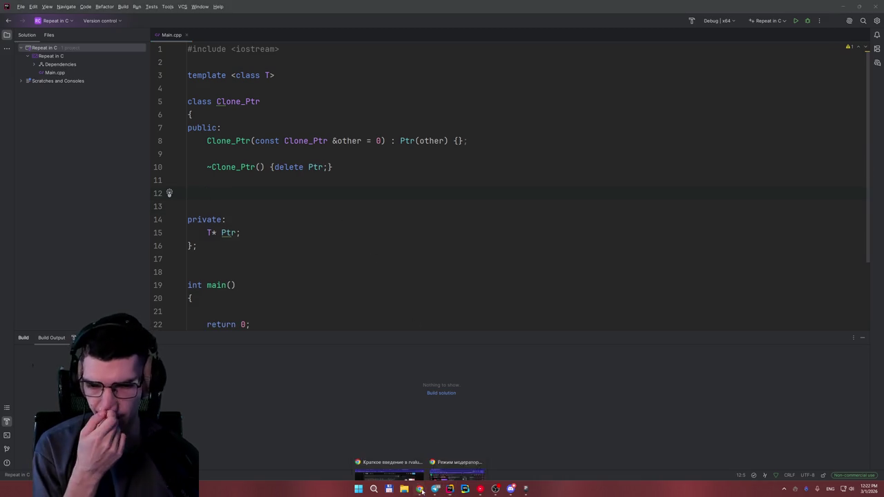
left_click(394, 435)
scroll(393, 434, "down", 3)
Step: Scroll through the Habr article to locate the clone_ptr destructor code
scroll(361, 327, "down", 3)
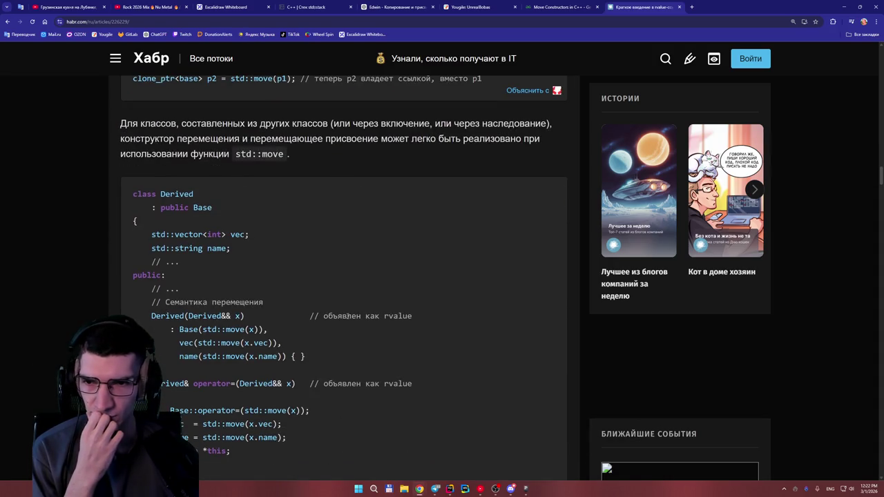
scroll(267, 279, "down", 10)
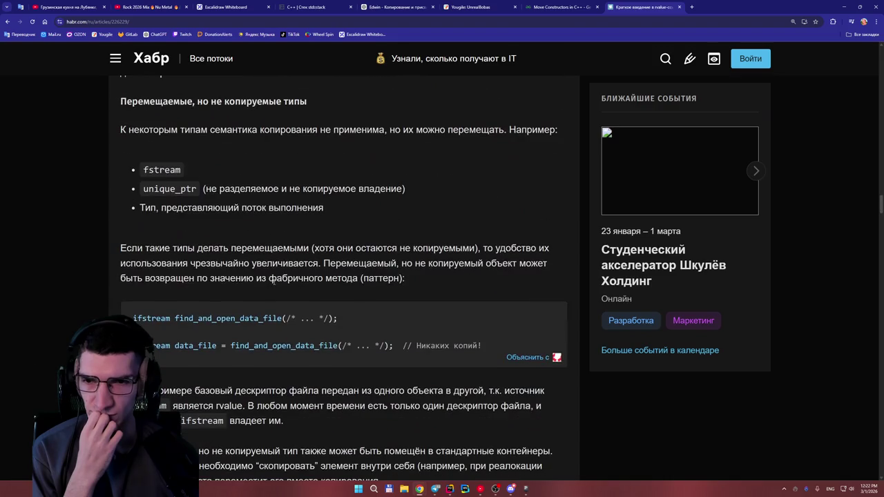
scroll(278, 283, "down", 3)
scroll(295, 288, "down", 4)
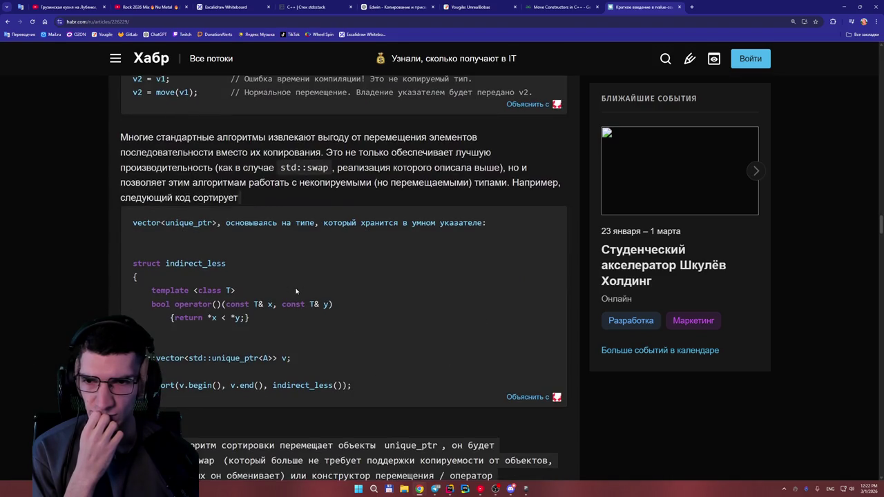
scroll(324, 304, "up", 17)
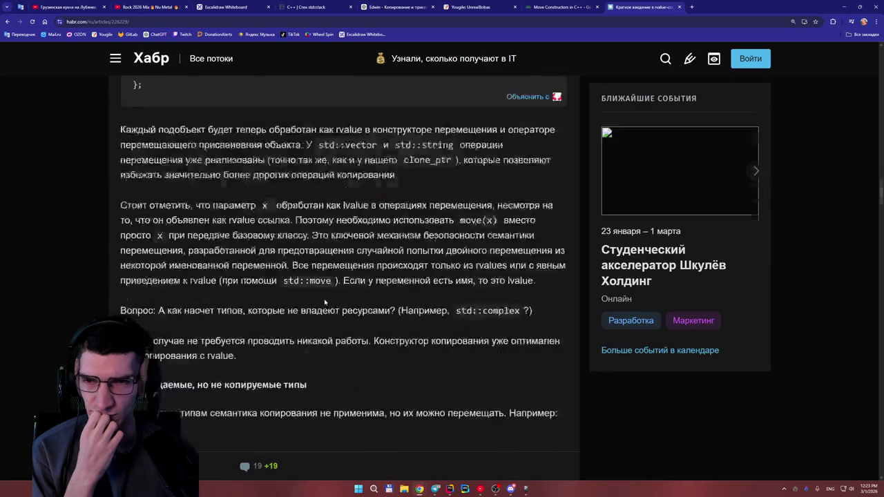
scroll(324, 302, "up", 10)
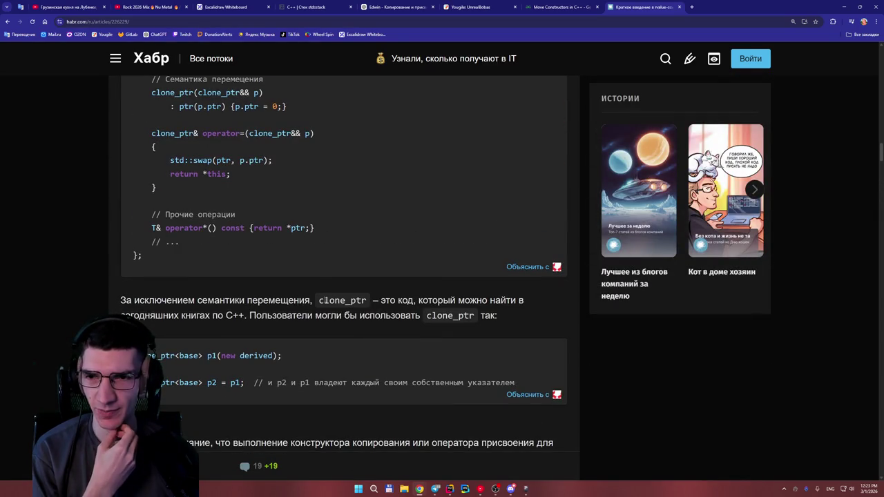
scroll(322, 301, "up", 1)
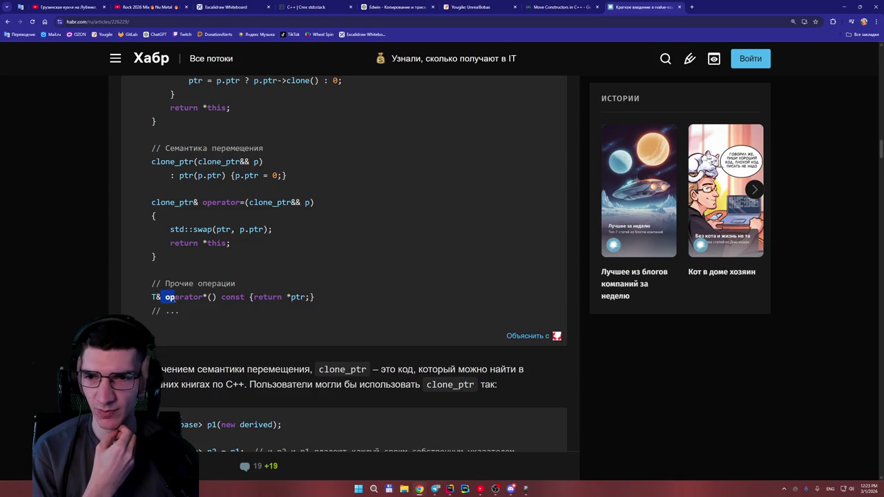
scroll(216, 272, "up", 1)
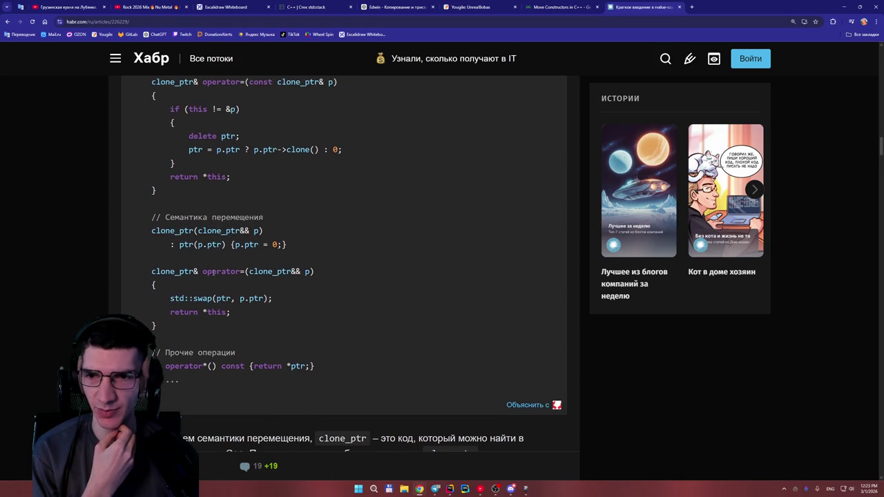
scroll(214, 245, "up", 2)
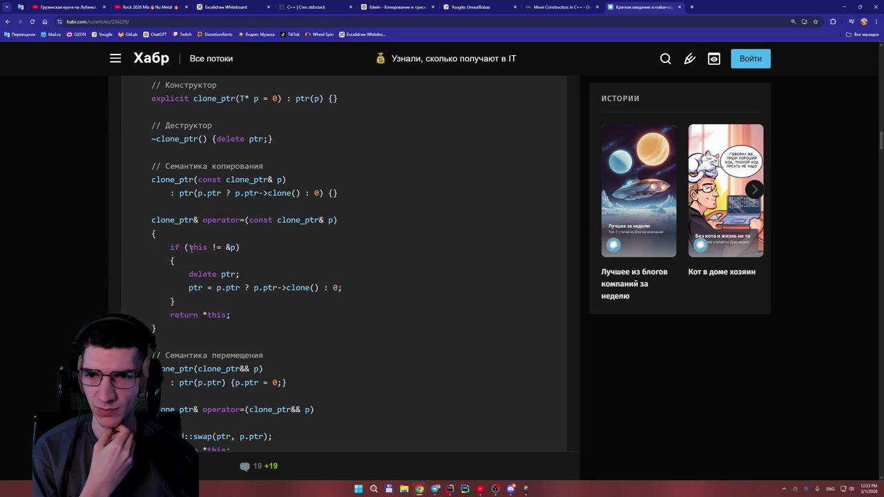
scroll(191, 254, "up", 1)
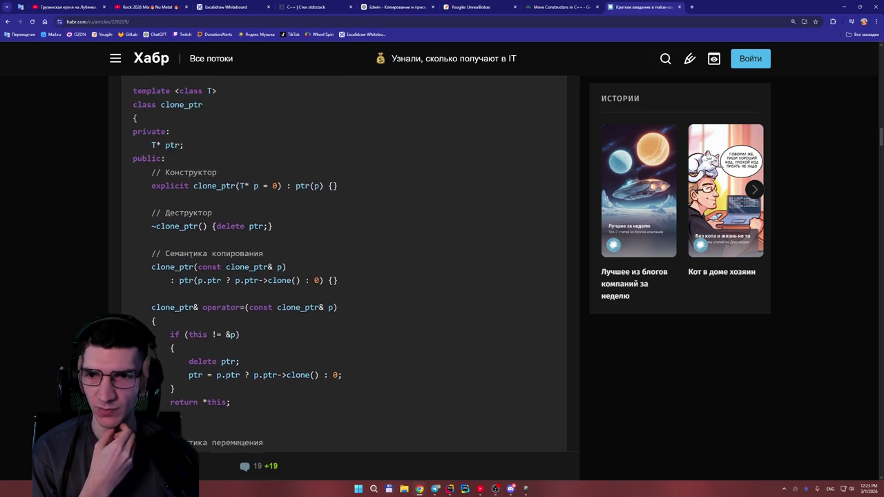
scroll(201, 249, "up", 1)
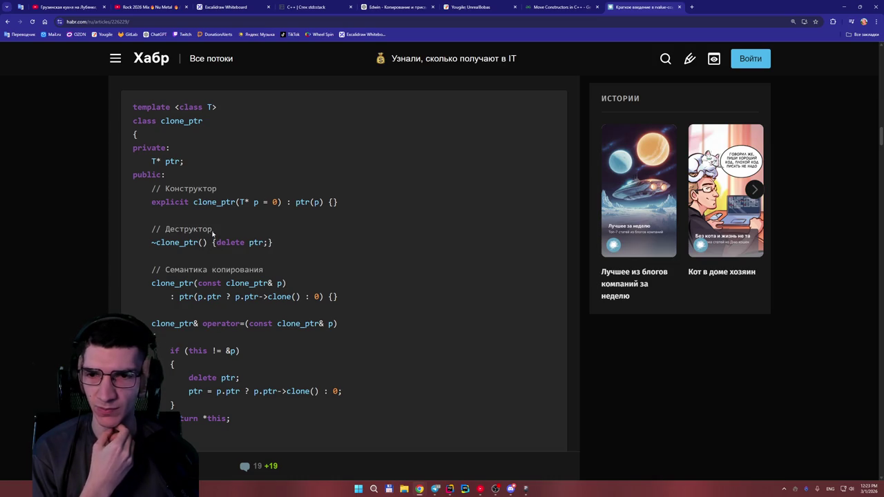
scroll(181, 201, "up", 5)
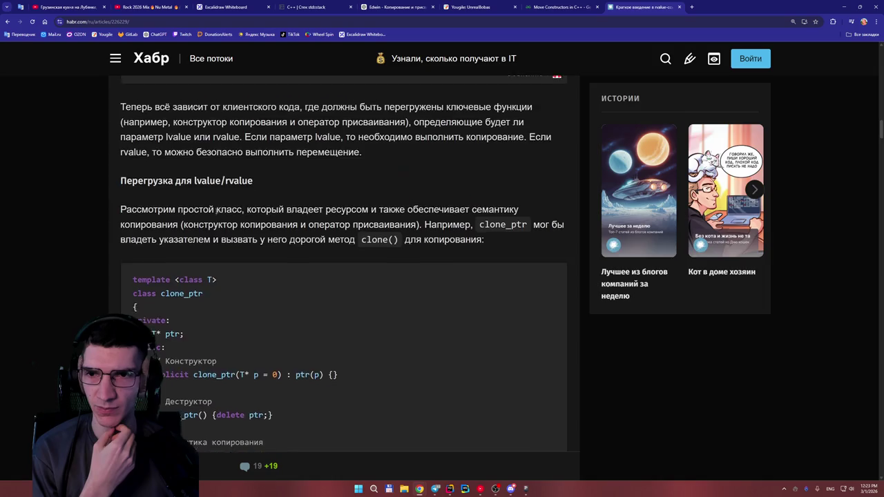
scroll(207, 225, "down", 4)
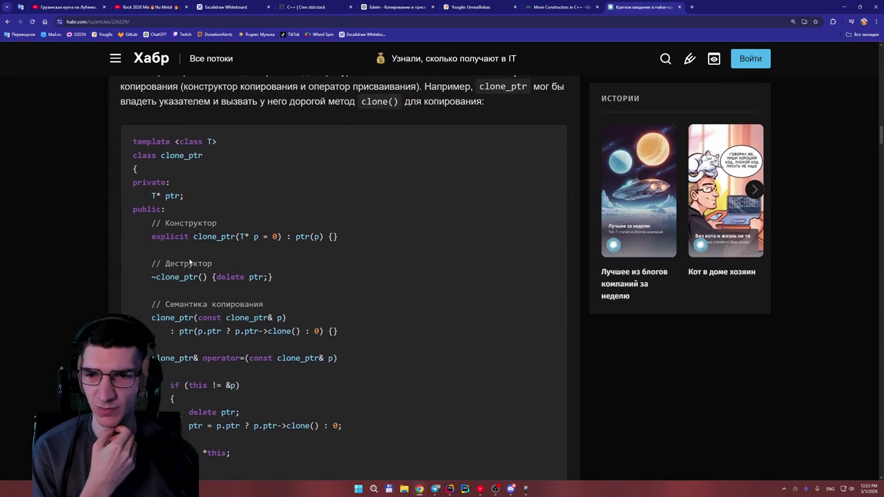
scroll(189, 260, "down", 2)
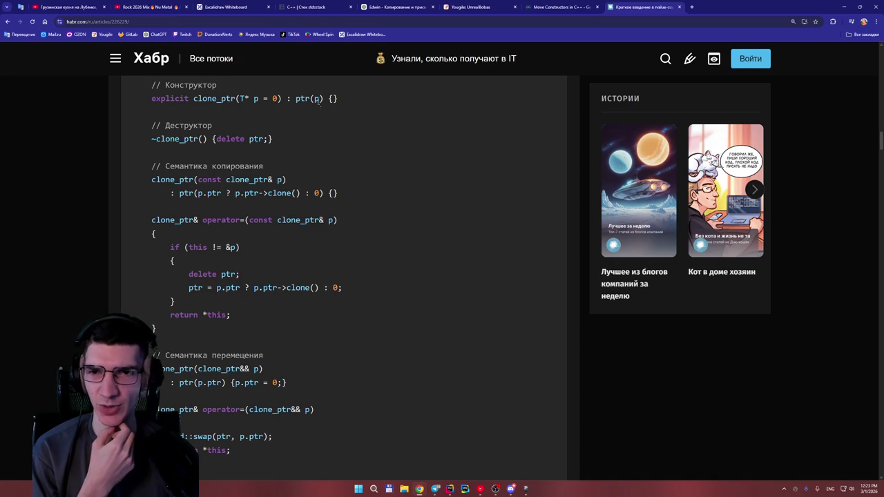
Step: Highlight the article's destructor line, then return to Main.cpp in Rider
triple_click(228, 139)
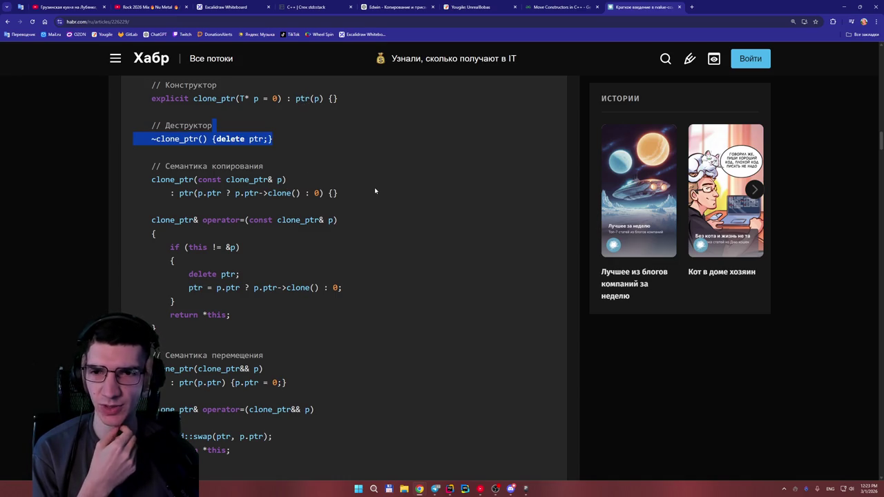
left_click(439, 371)
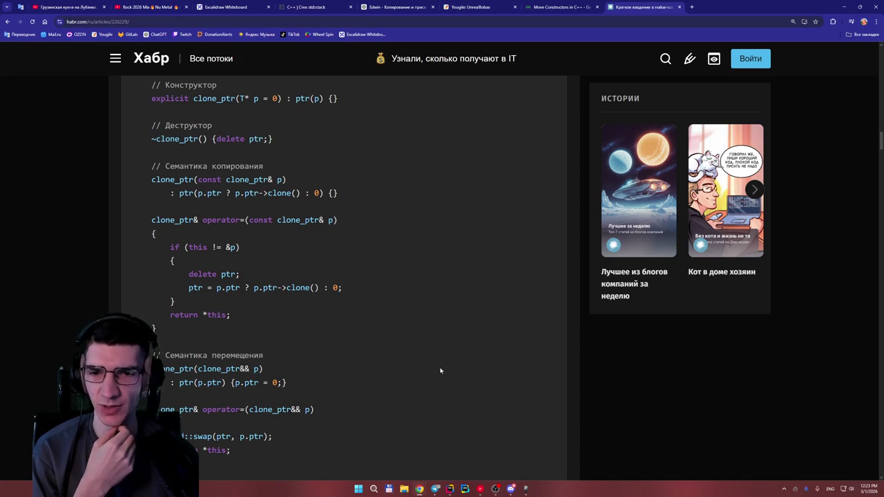
left_click(450, 492)
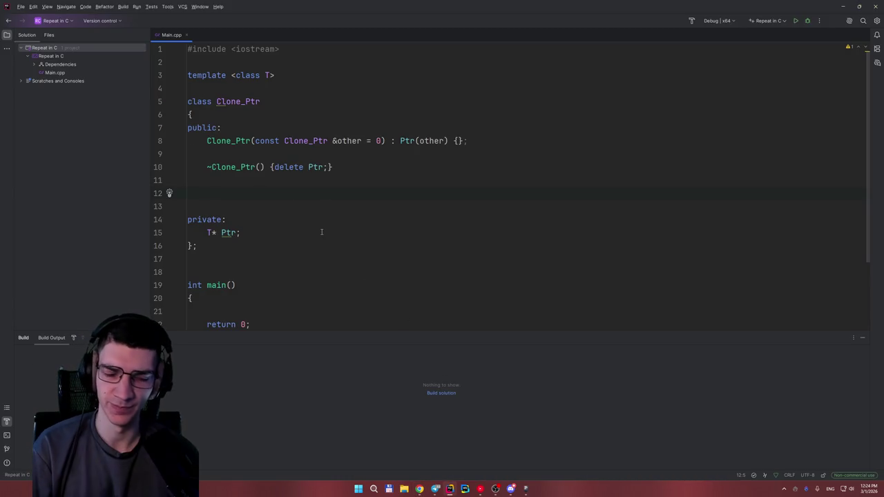
Step: Start the copy constructor signature Clone_Ptr(const Clone_Ptr &other) : Ptr(...) on line 12
type("C")
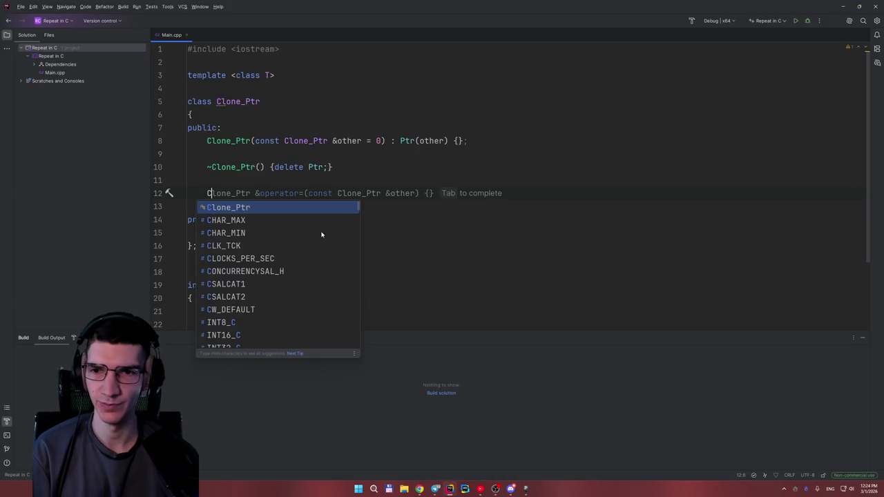
key("Return")
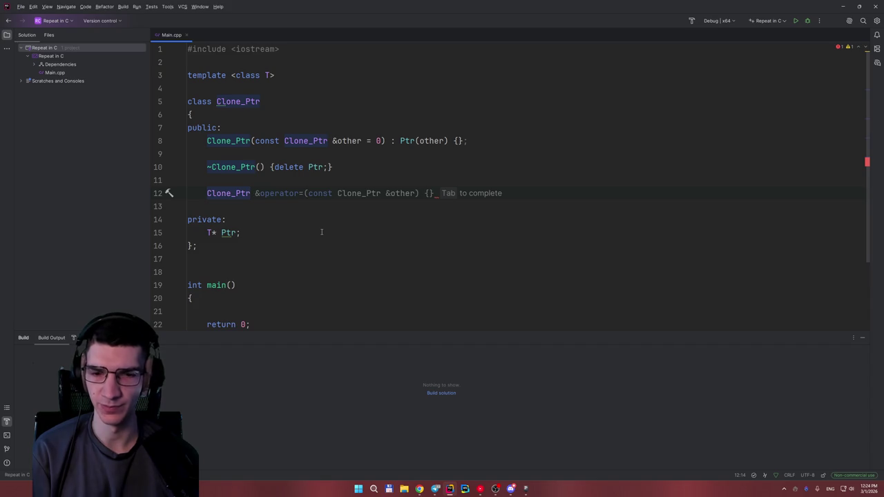
type("(ci")
key("BackSpace")
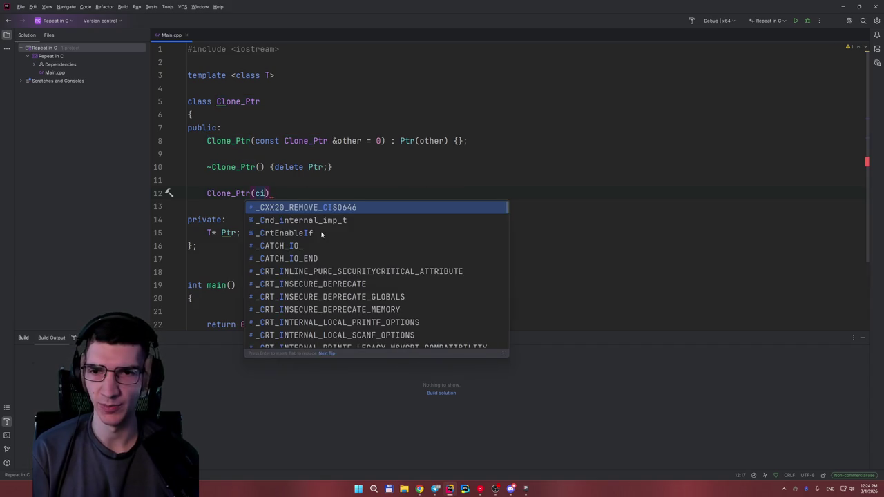
type("onst Cl")
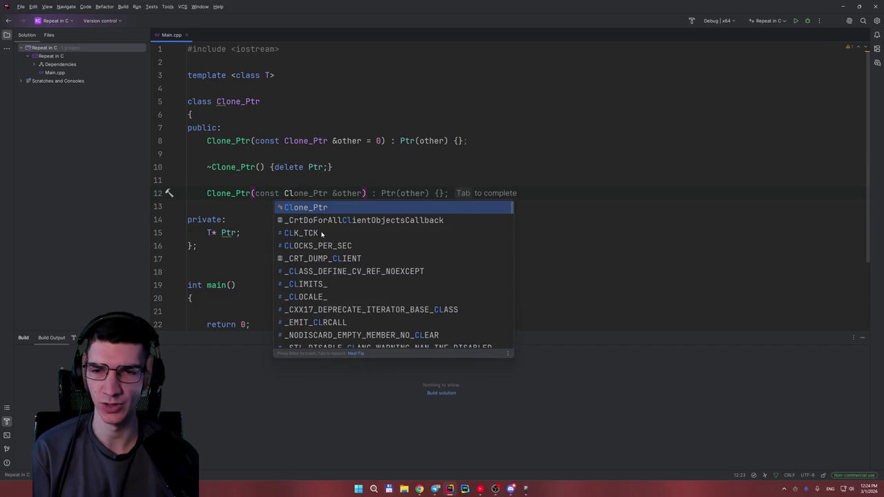
key("Return")
type("&")
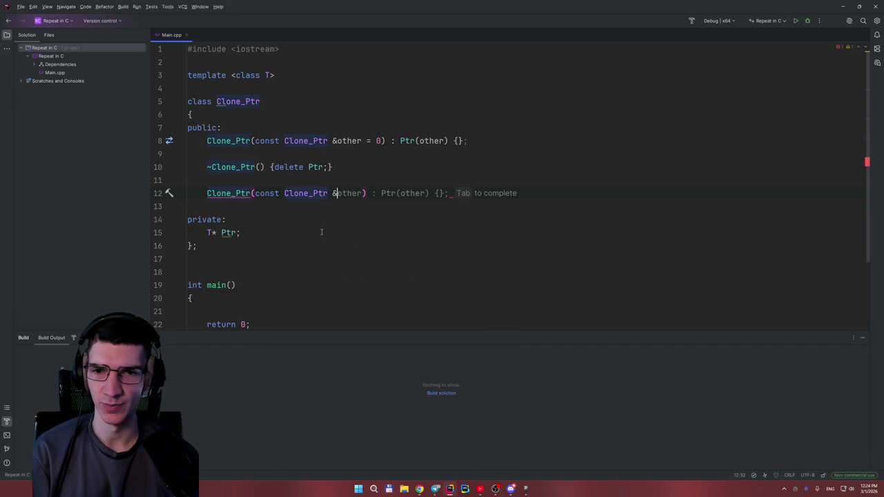
type("other)")
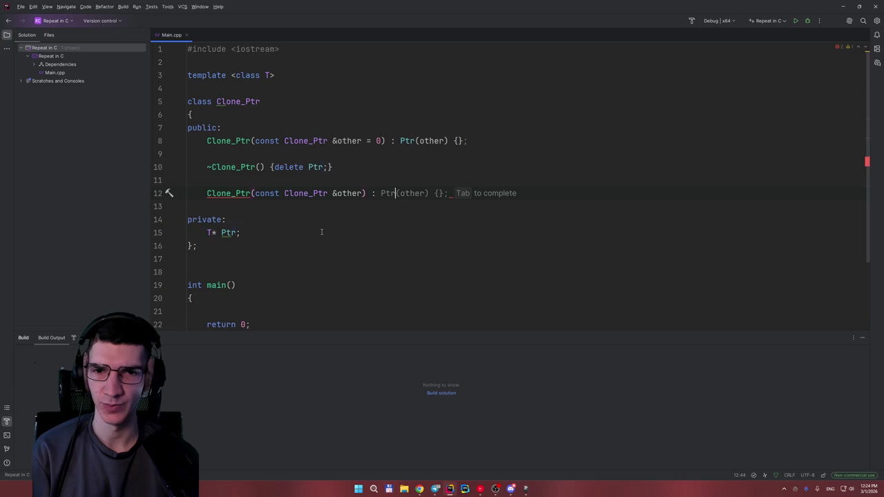
type(" : Ptr(0)")
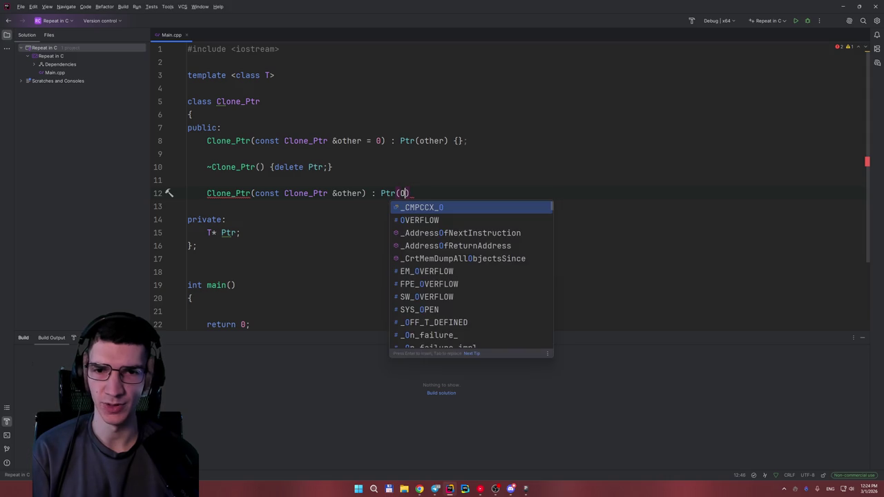
key("Escape")
type("o")
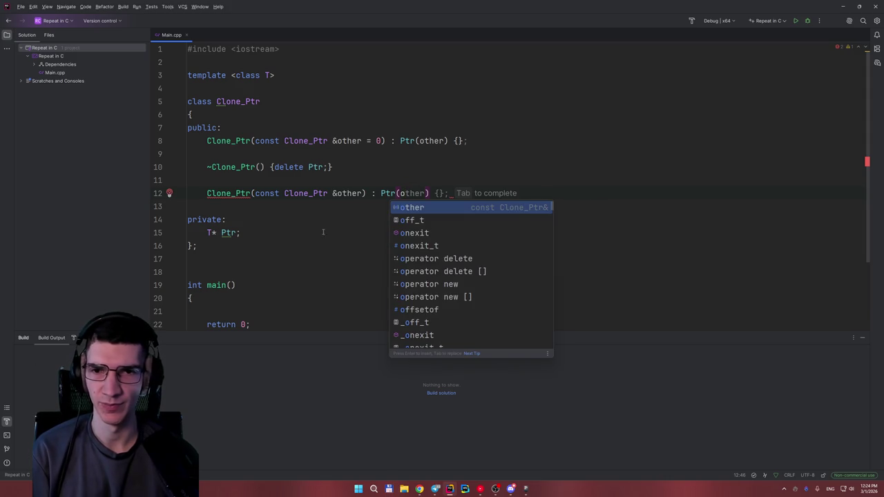
Step: Rename the parameter 'other' to 'Other' in both constructors on lines 8 and 12
left_click(343, 141)
key("BackSpace")
type("O")
key("Escape")
left_click(423, 141)
key("BackSpace")
type("O")
left_click(342, 194)
key("BackSpace")
type("O")
Step: Write the ternary initializer Ptr(Other.Ptr ? Other.Ptr., checking the Habr article midway
left_click(405, 193)
key("BackSpace")
type("Other.")
key("Return")
type("?")
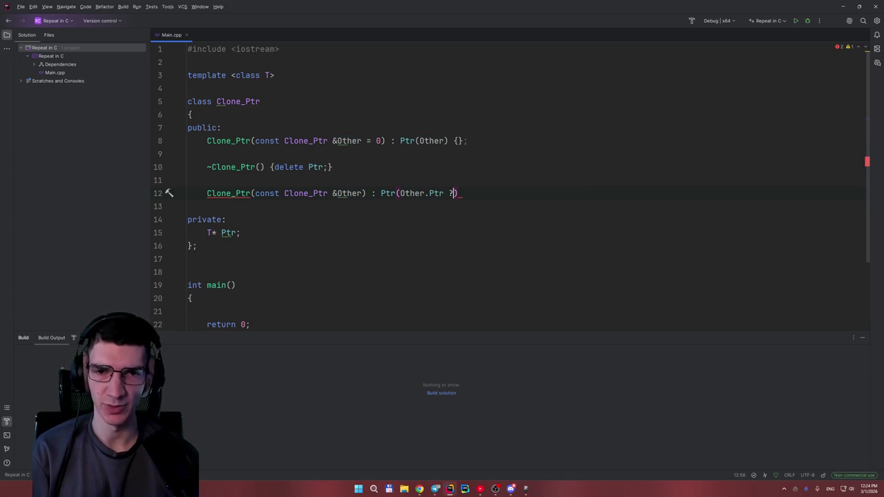
type(" Other.")
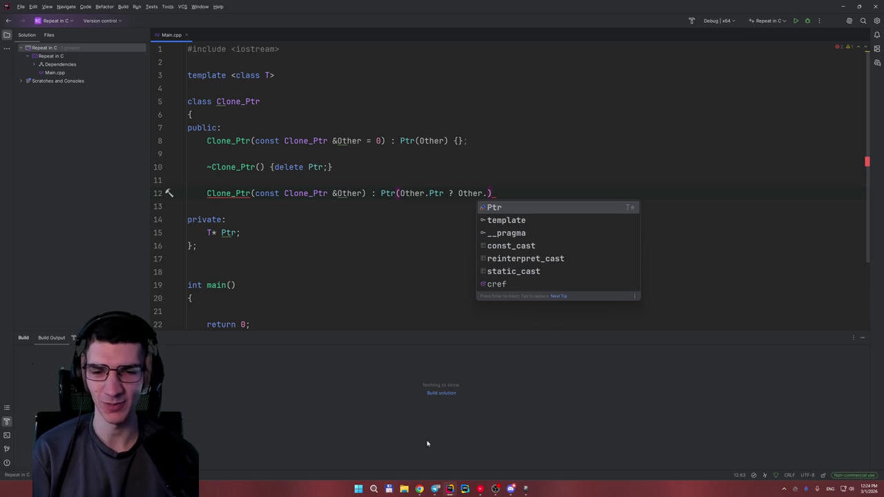
left_click(419, 489)
left_click(390, 444)
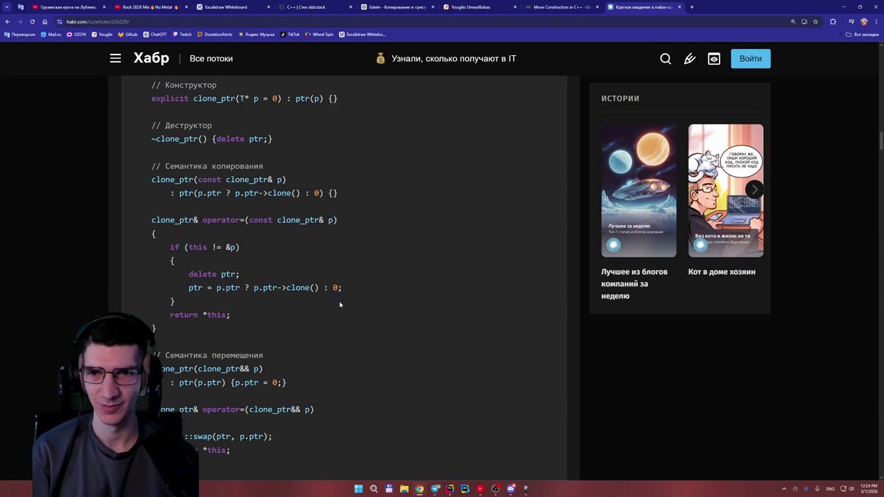
left_click(449, 489)
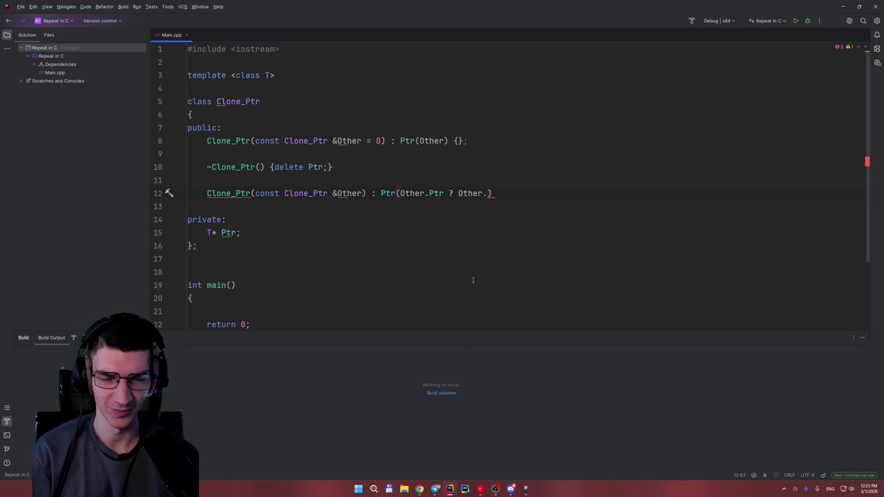
type("Ptr.")
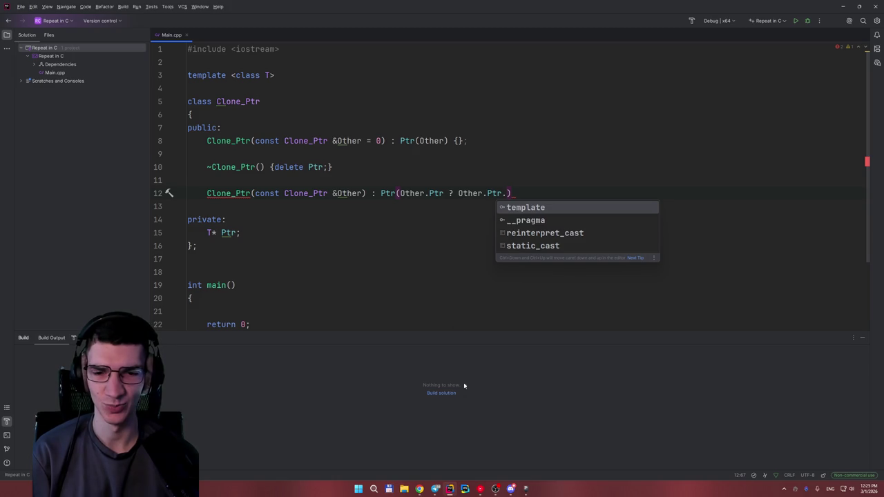
Step: Consult the Habr article again, then open two blank lines below the copy constructor
left_click(419, 488)
left_click(407, 470)
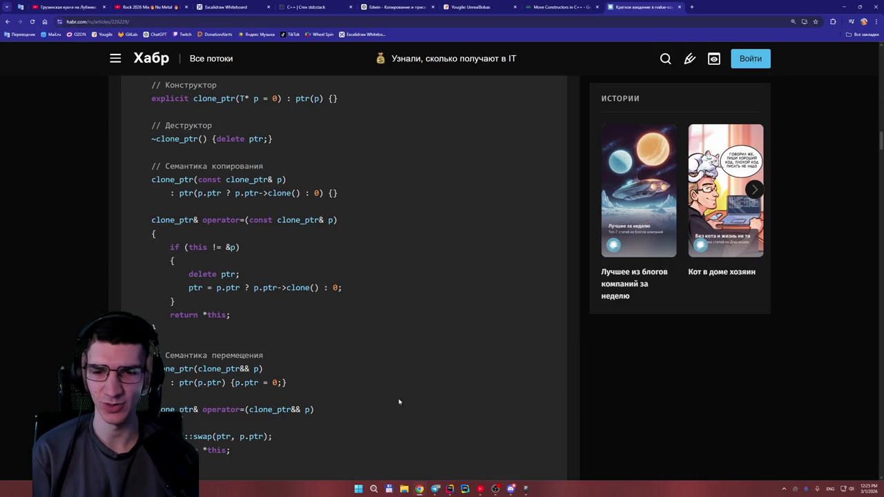
mouse_move(419, 488)
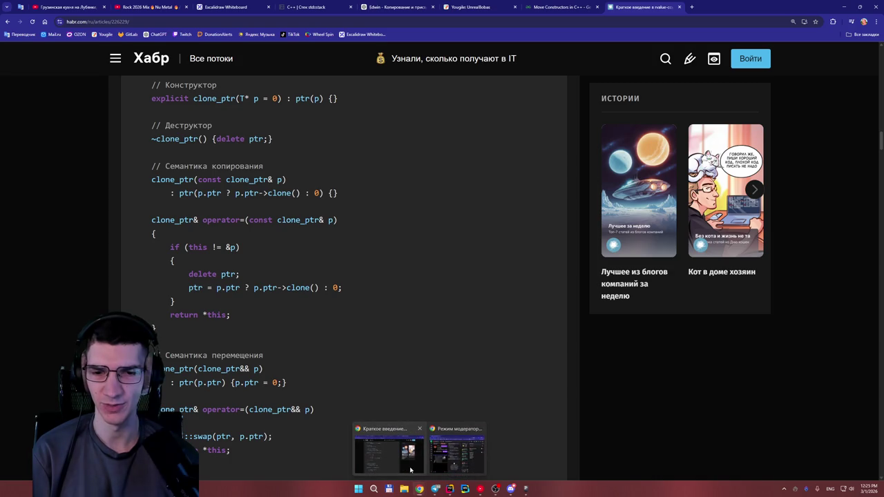
left_click(450, 488)
left_click(268, 206)
key("Up")
key("End")
key("Return")
key("Return")
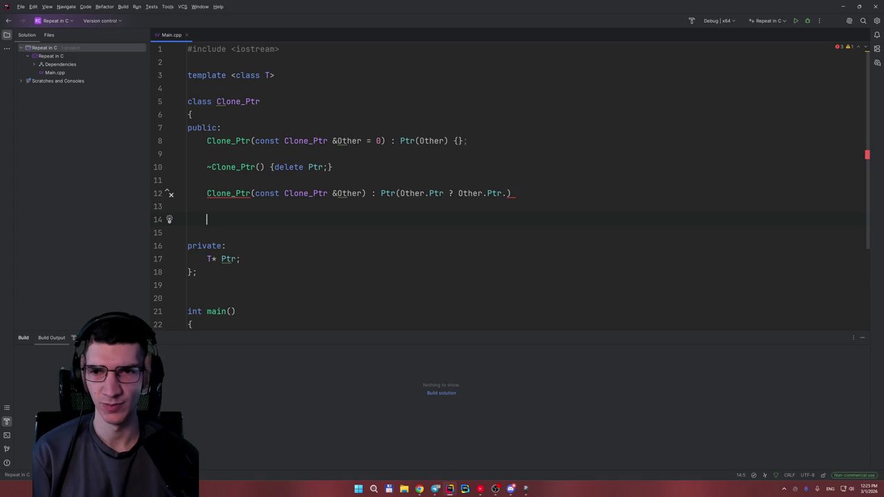
Step: Declare a GetClone() method with an empty brace body
type("Ge")
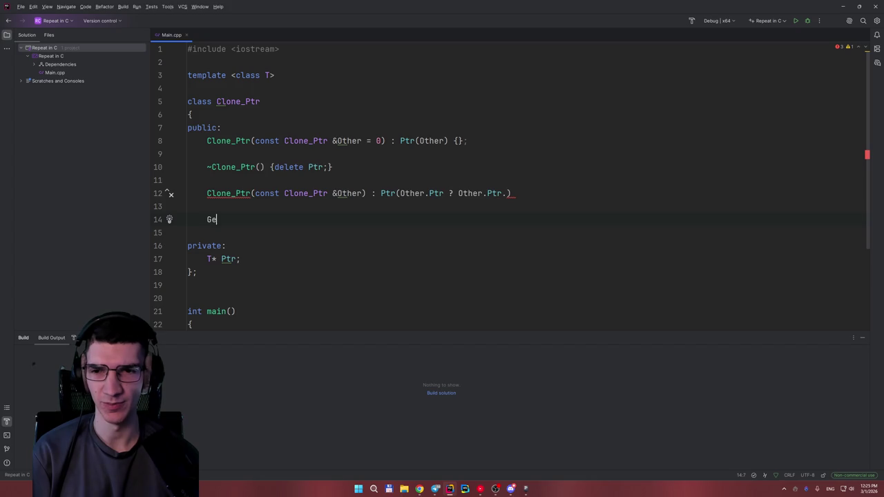
type("tClone")
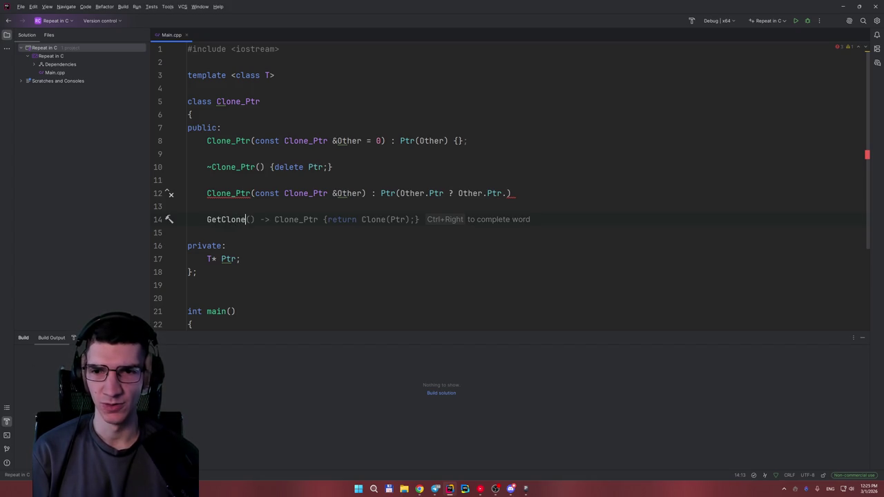
type("()")
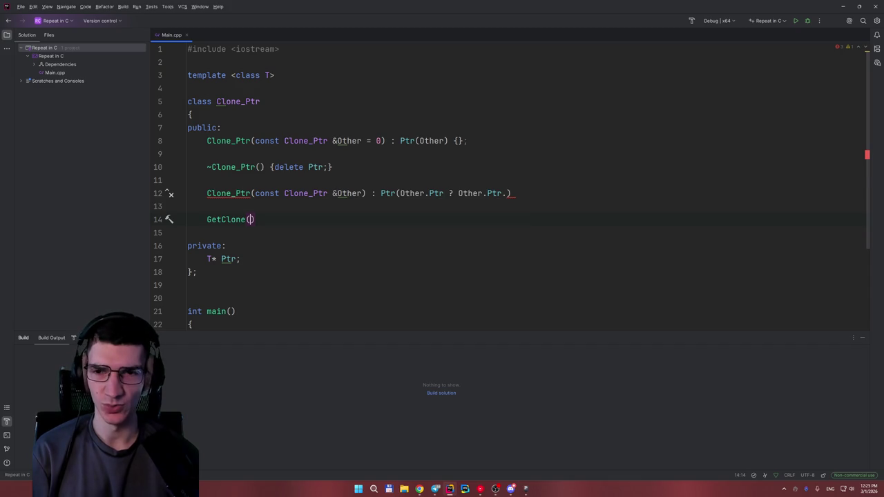
key("Return")
type("P")
key("Return")
key("BackSpace")
key("BackSpace")
type("{")
key("Return")
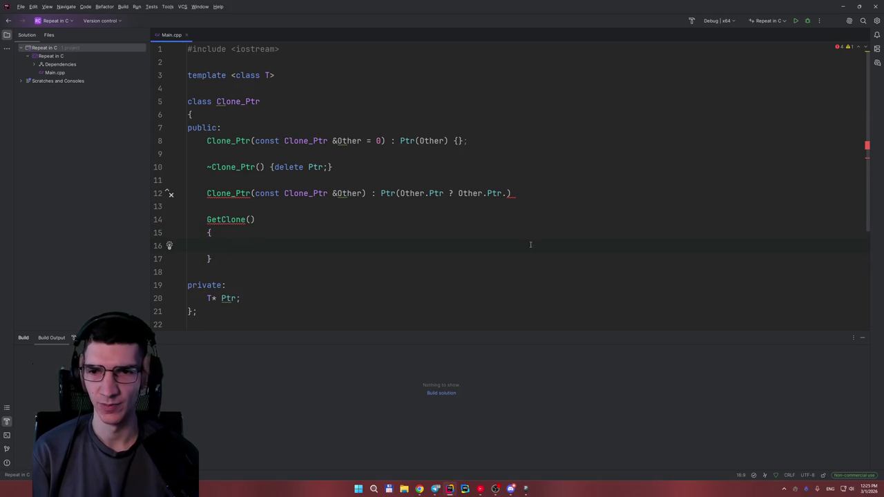
Step: Give GetClone the return type Clone_Ptr&
left_click(207, 219)
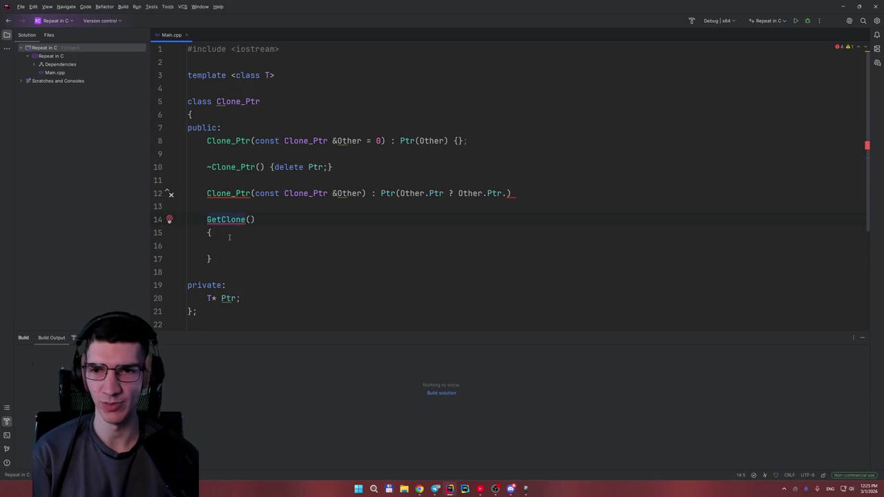
type("Clo")
key("Left")
type("Clo")
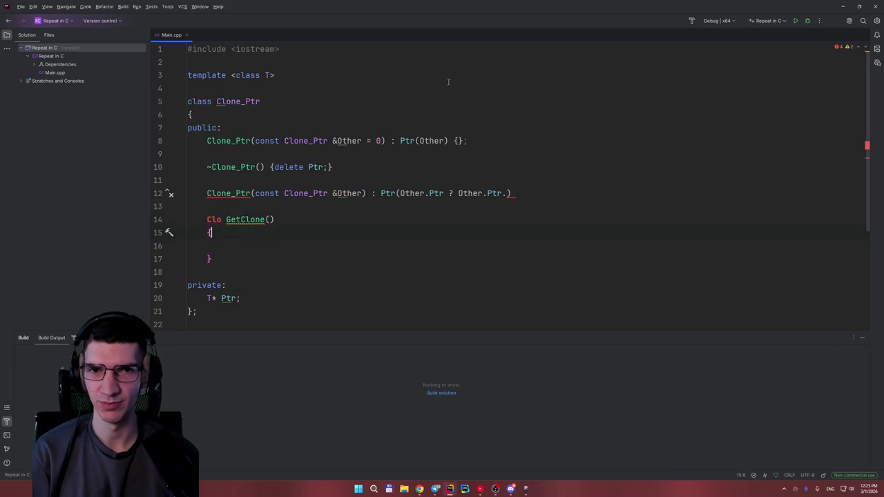
left_click(221, 220)
left_click(222, 220)
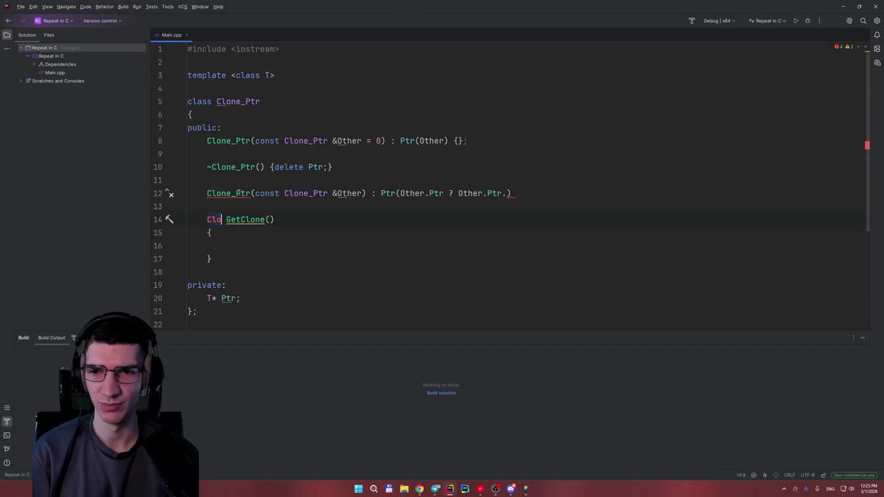
key("BackSpace")
key("BackSpace")
key("BackSpace")
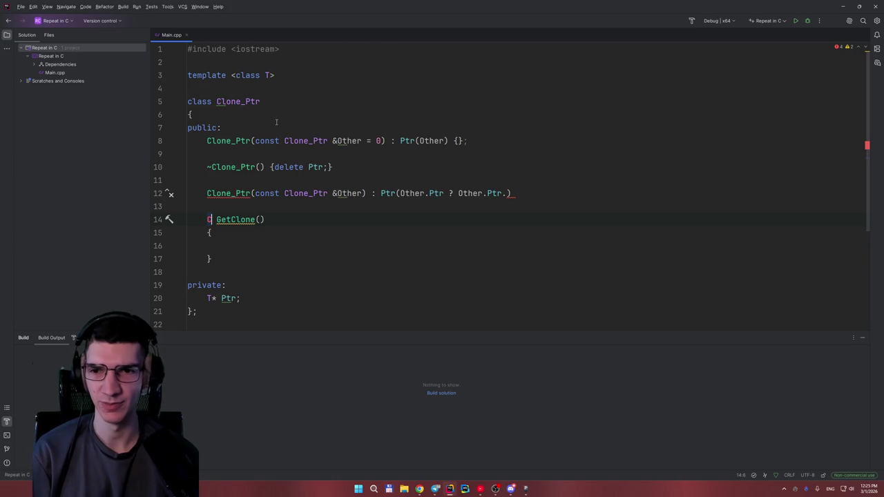
type("Clone")
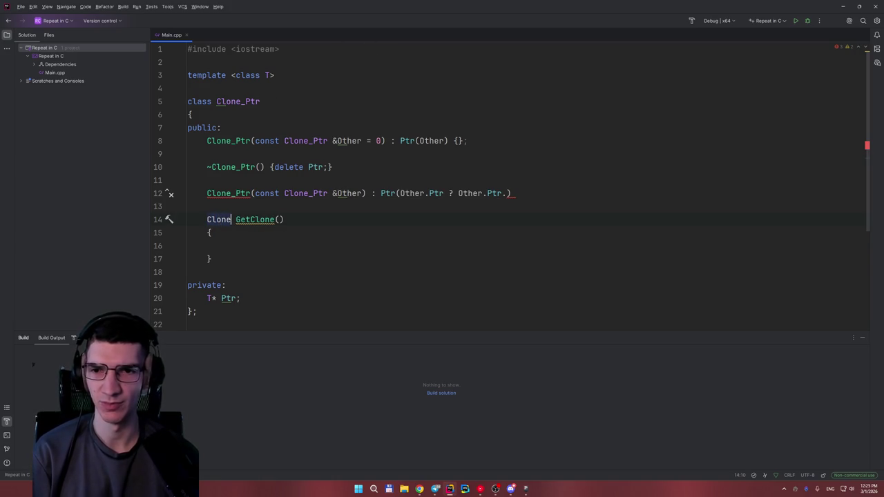
type("_Ptr")
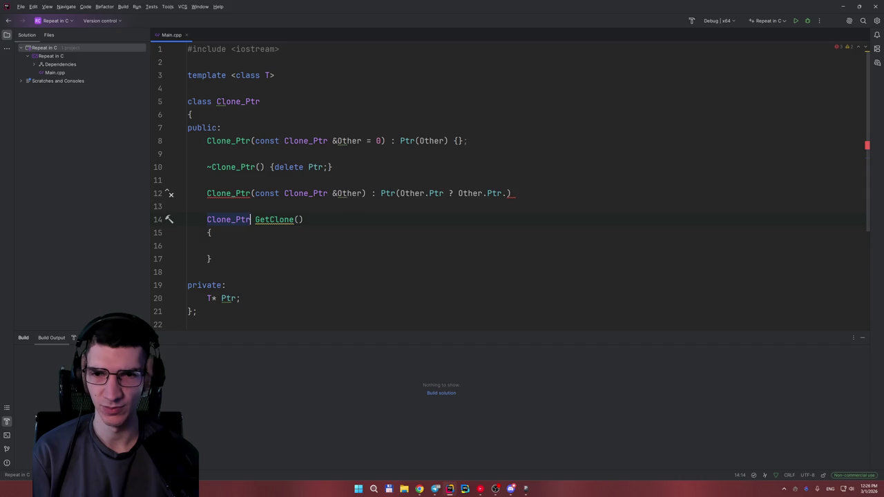
type("&")
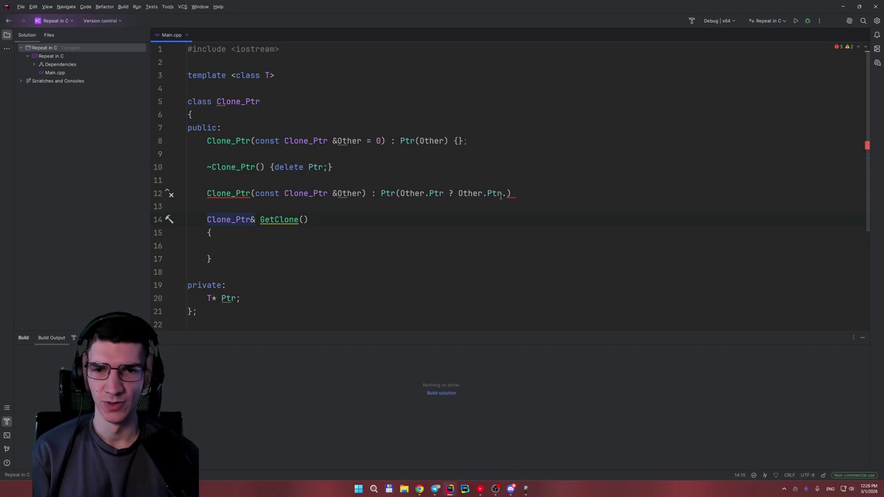
Step: Make GetClone's body read 'return *Ptr;'
mouse_move(391, 194)
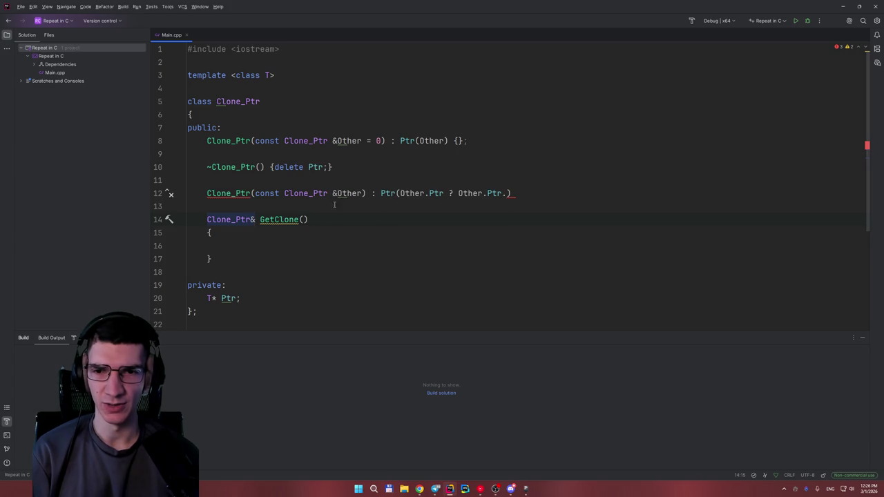
key("Down")
key("Down")
type("return ")
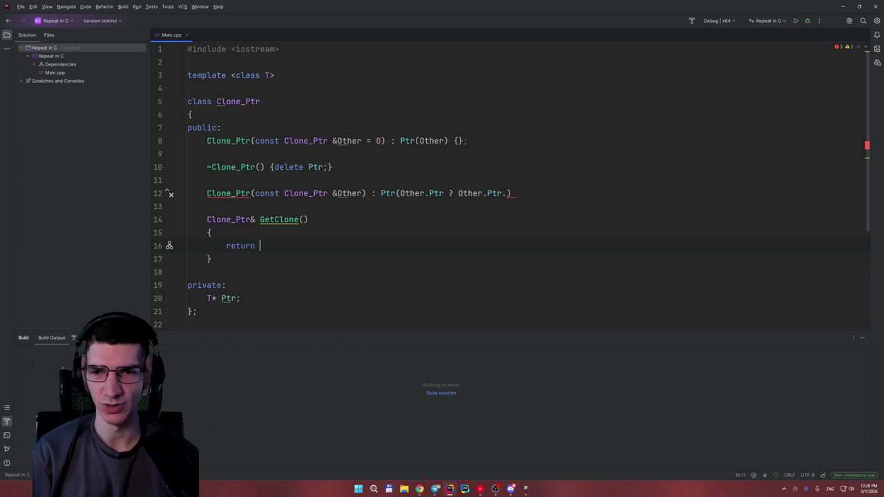
type("*")
key("Tab")
key("BackSpace")
key("BackSpace")
key("BackSpace")
type("P")
key("Return")
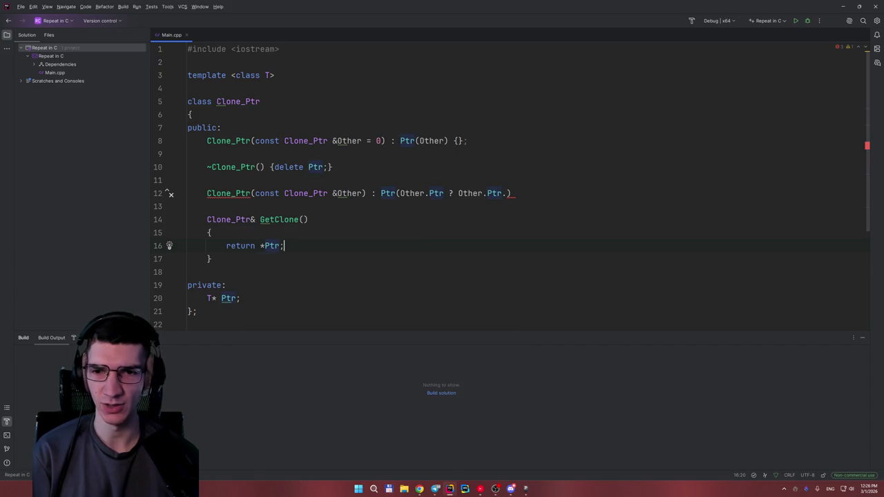
left_click(505, 193)
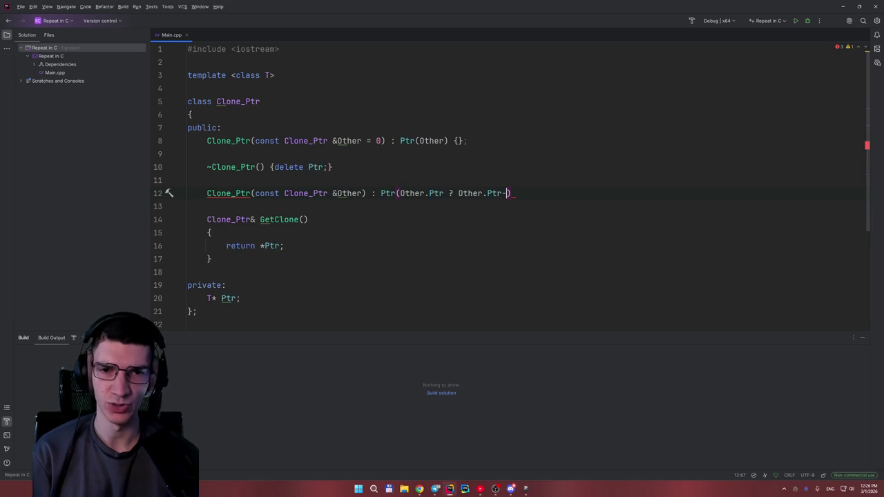
Step: Finish the copy constructor initializer as Ptr(Other.Ptr ? Other.GetClone() : 0);
type("->")
key("Escape")
key("BackSpace")
key("BackSpace")
type(".")
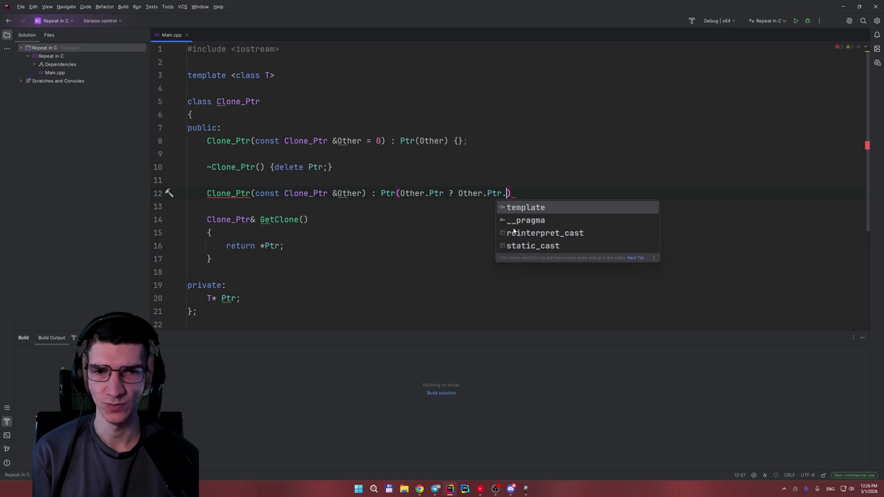
key("BackSpace")
key("BackSpace")
key("BackSpace")
type(".")
key("Return")
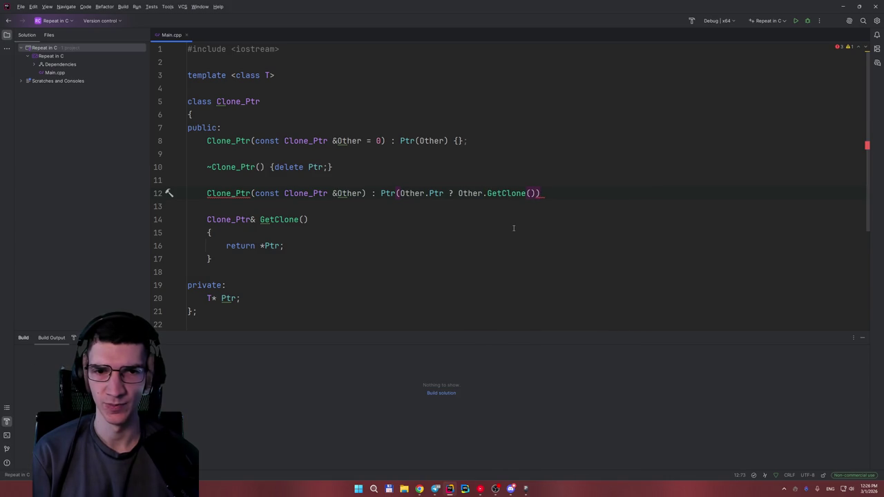
type(": 0)")
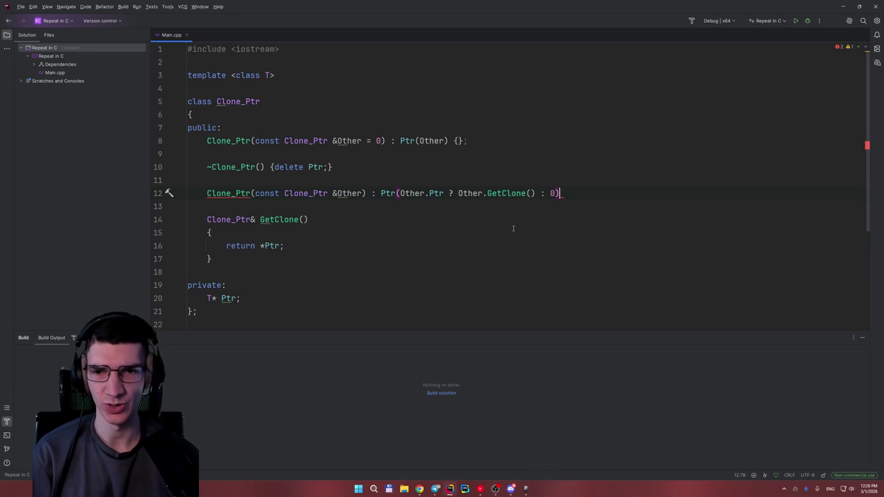
type(";")
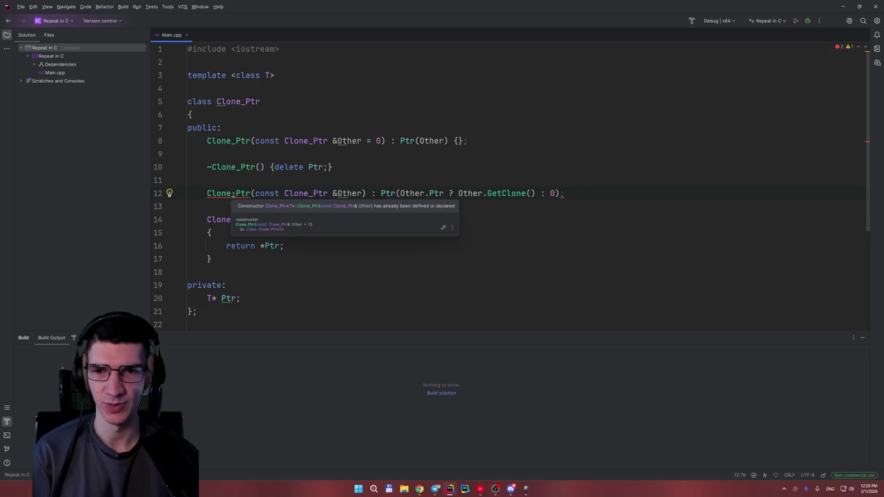
Step: Inspect the constructor's 'already defined or declared' error message
left_click(232, 194)
key("alt+Return")
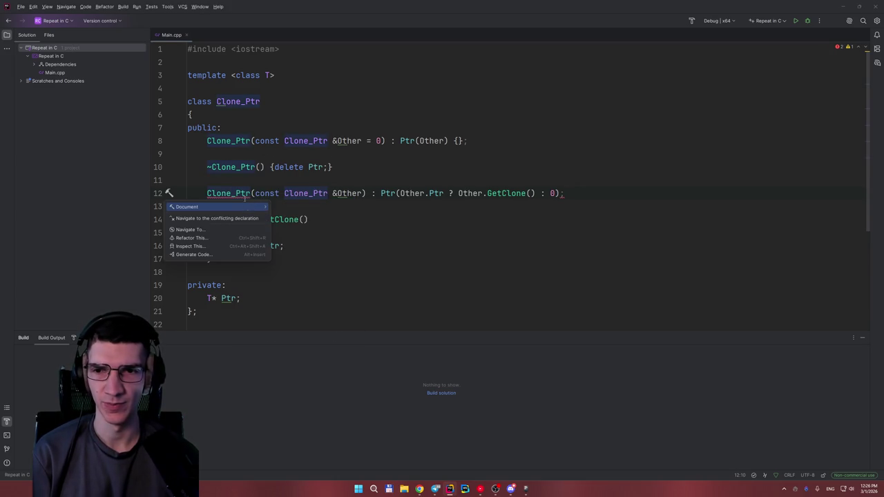
left_click(240, 193)
mouse_move(240, 194)
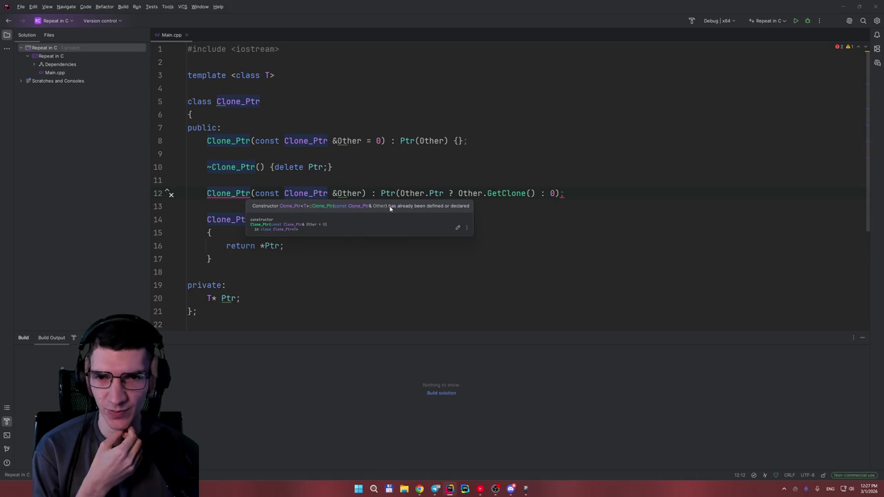
left_click(468, 229)
left_click(484, 207)
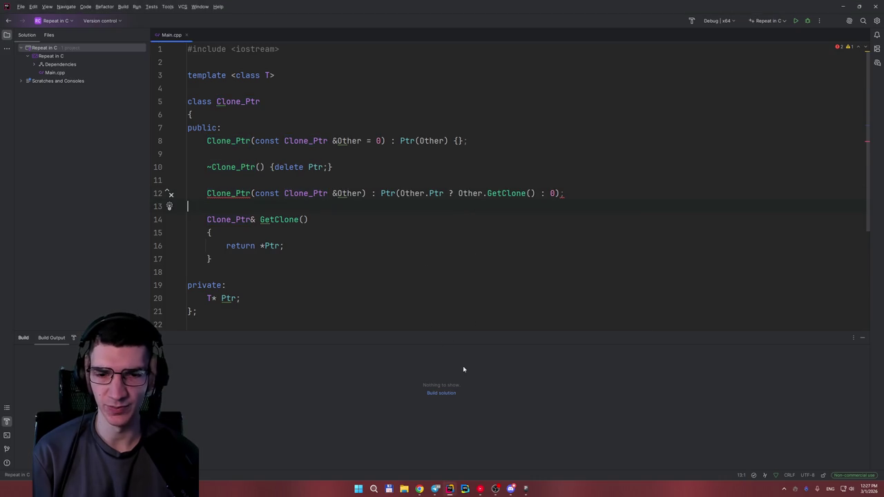
Step: Paste the error phrase 'has already been defined or declared' into Google Translate, then return to Rider
mouse_move(419, 489)
left_click(390, 448)
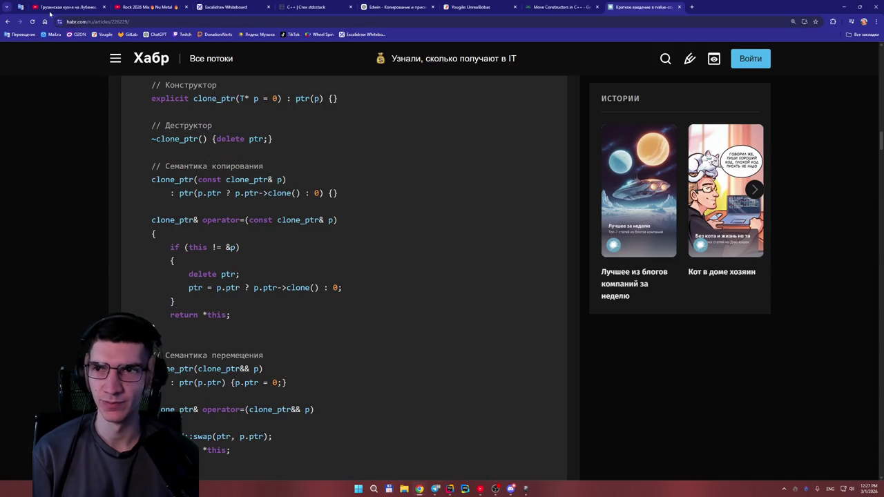
left_click(25, 7)
type("has already been defined or declared")
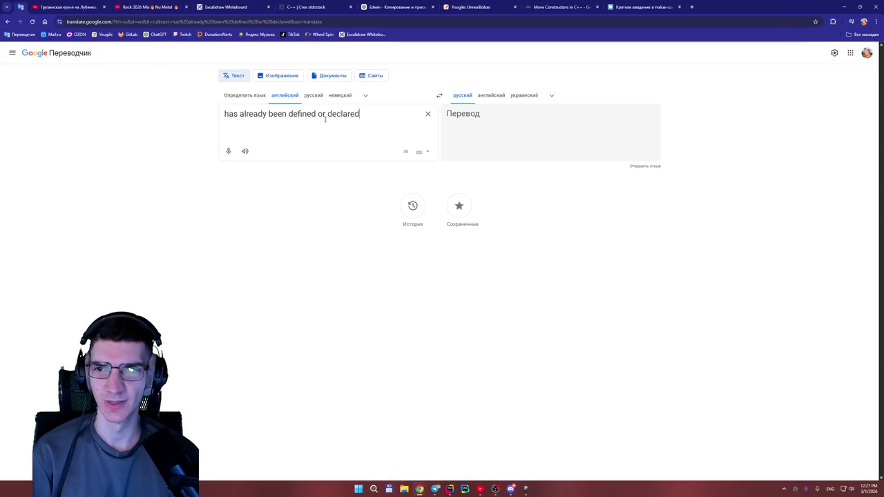
key("alt+Tab")
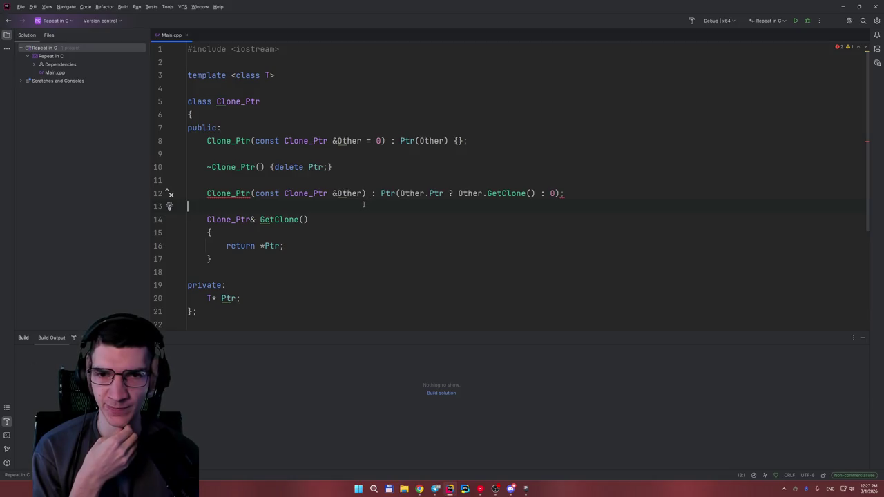
Step: Move the copy constructor line above the destructor
left_click(571, 194)
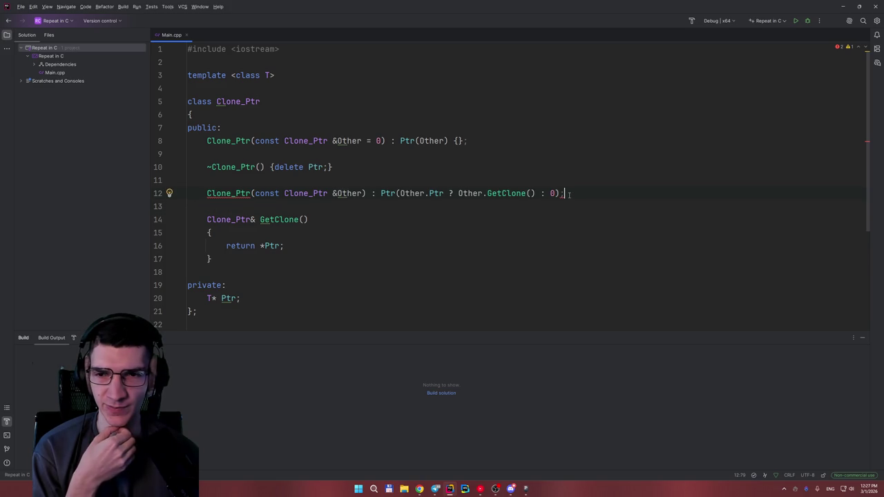
left_click(249, 167)
left_click(386, 208)
left_click(315, 194)
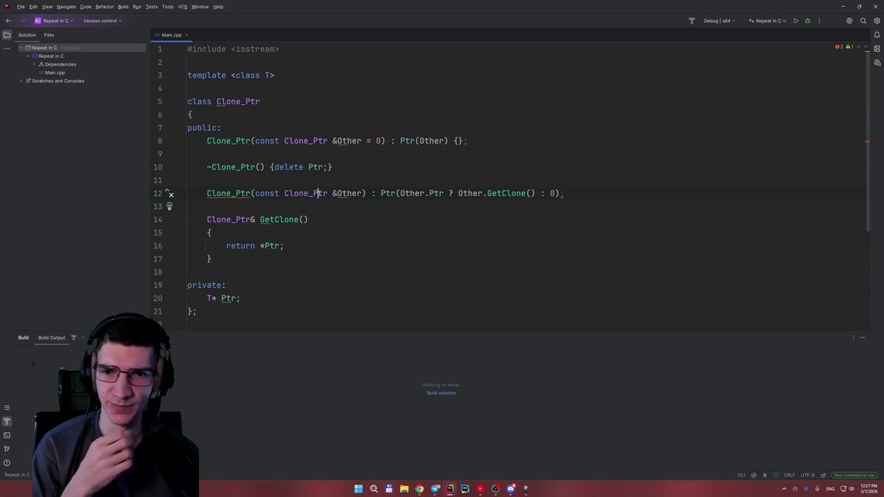
key("alt+shift+Up")
key("alt+shift+Up")
key("Down")
key("alt+shift+Down")
Step: Give the copy constructor an empty {} body and put ': Ptr(...)' on its own line
left_click(428, 194)
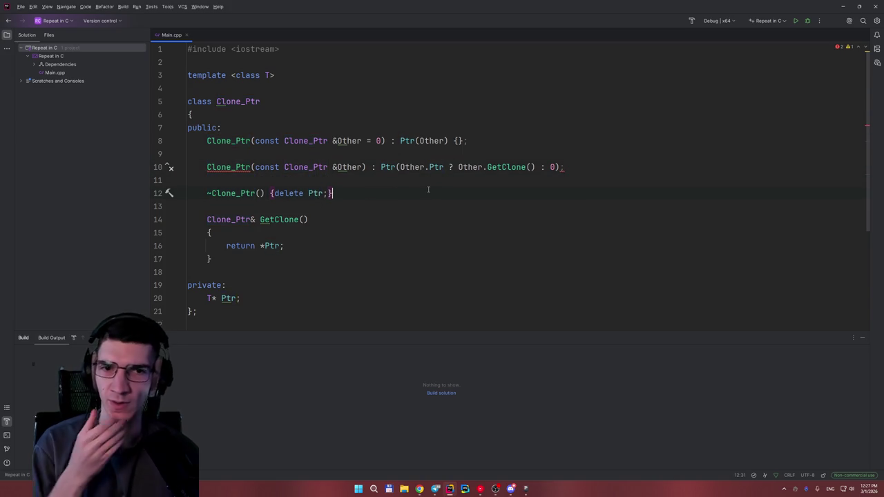
left_click(577, 167)
key("BackSpace")
type("{};")
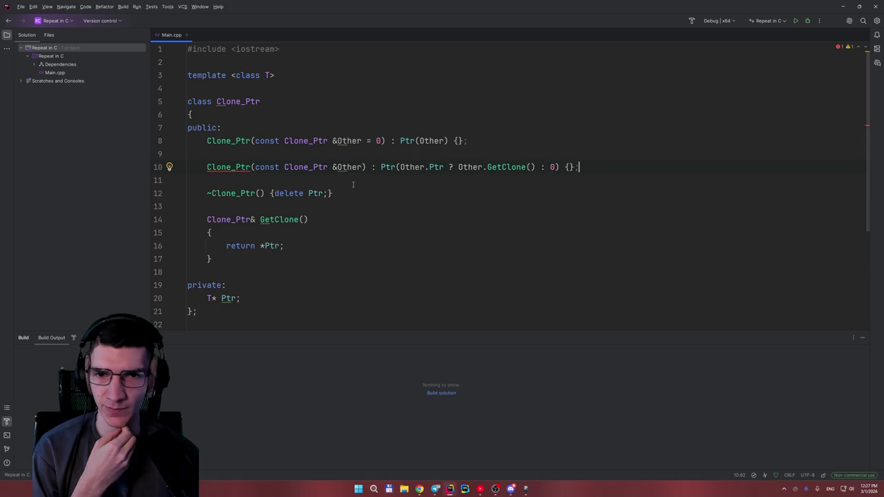
left_click(372, 167)
key("Return")
Step: Bring Google Translate back to read the Russian translation 'уже определено или заявлено'
left_click(364, 194)
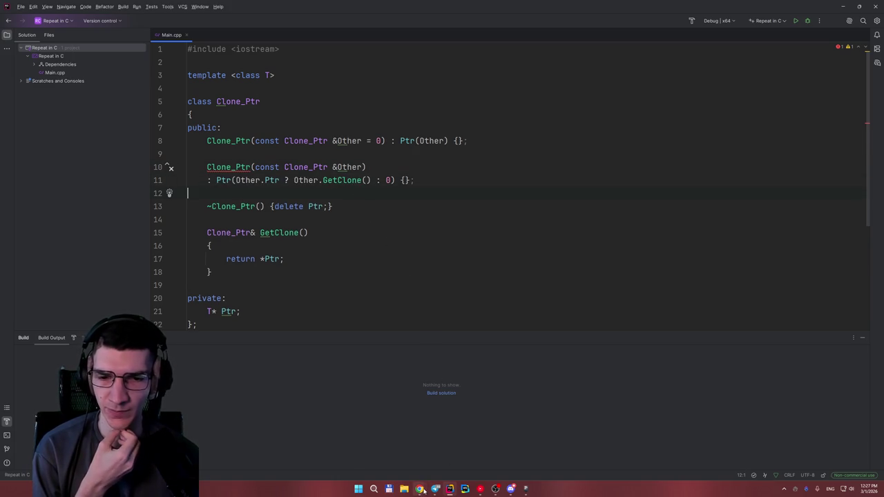
mouse_move(419, 488)
left_click(407, 469)
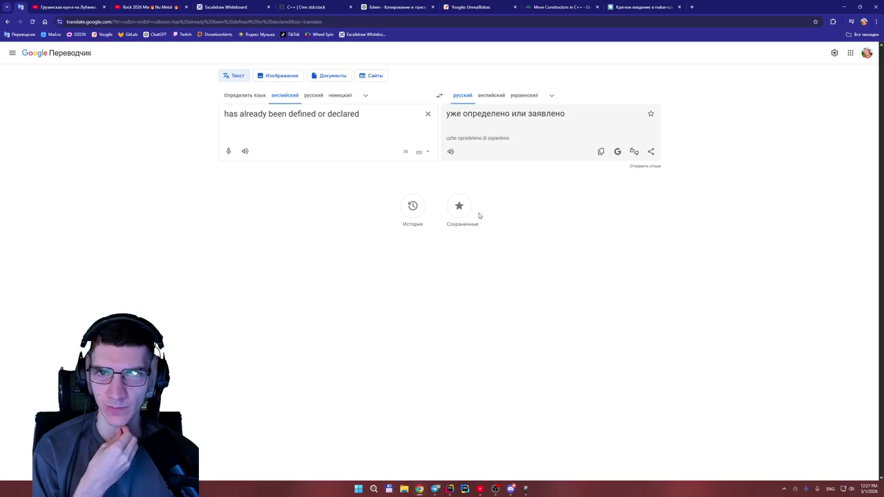
left_click(565, 7)
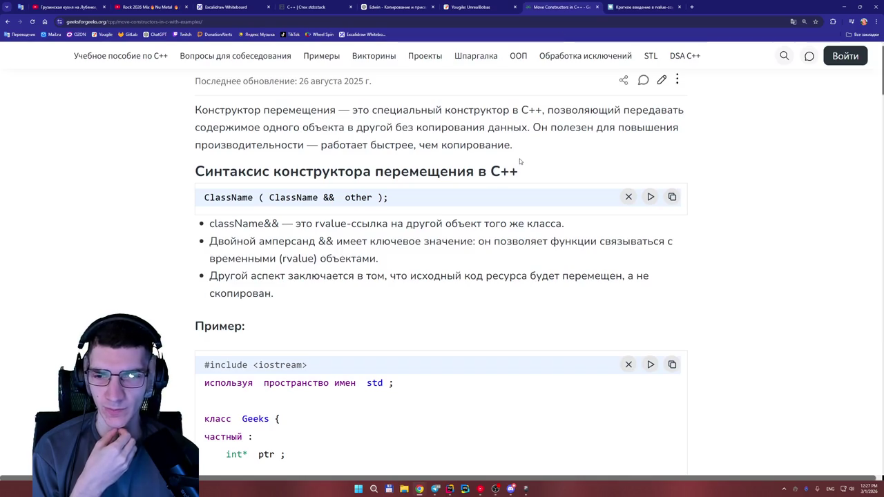
key("ctrl+Tab")
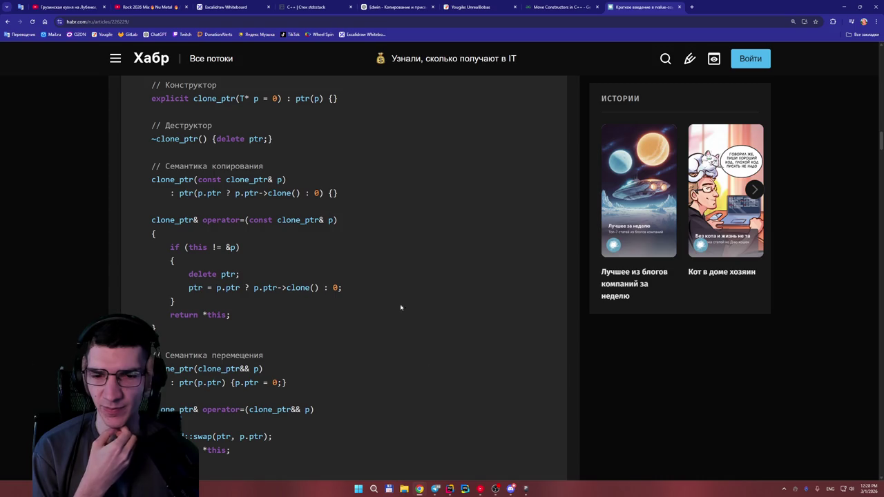
left_click(453, 488)
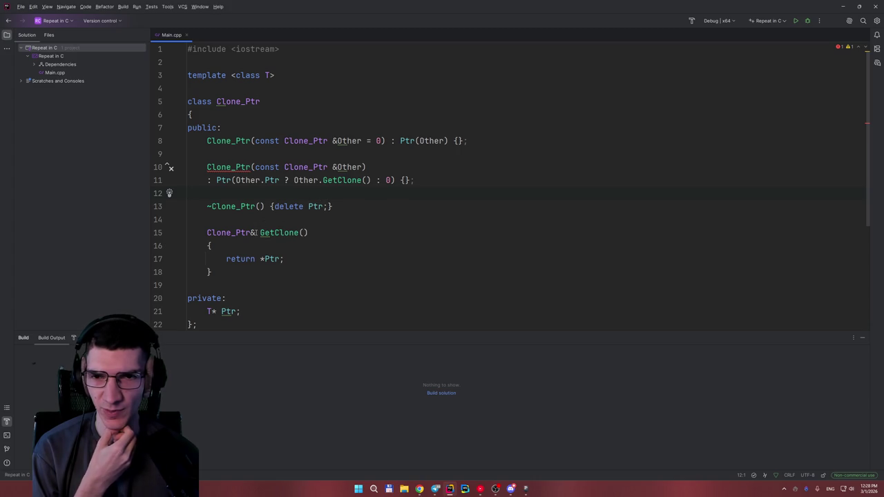
left_click(322, 180)
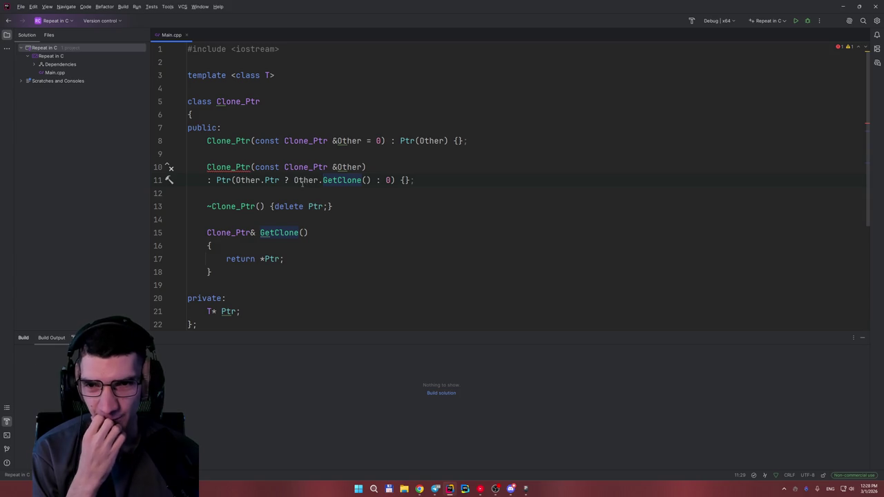
scroll(302, 183, "down", 5)
scroll(304, 179, "up", 5)
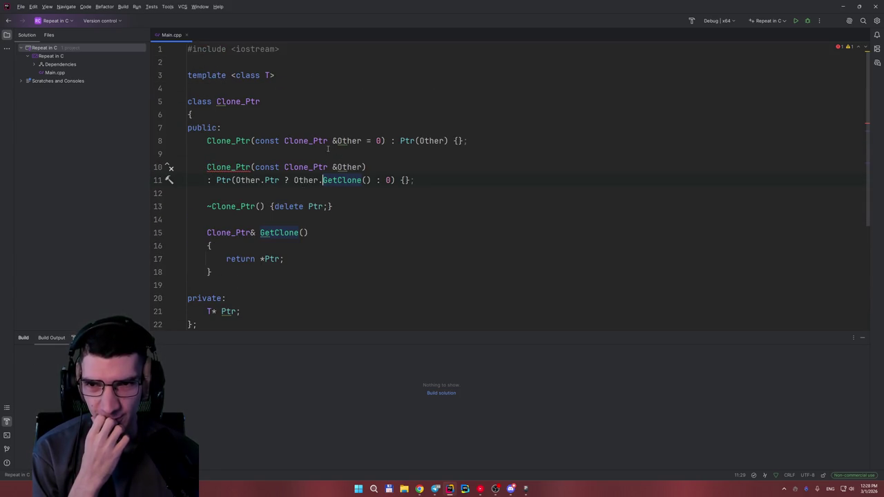
scroll(328, 149, "down", 1)
left_click(231, 272)
right_click(230, 271)
left_click(254, 275)
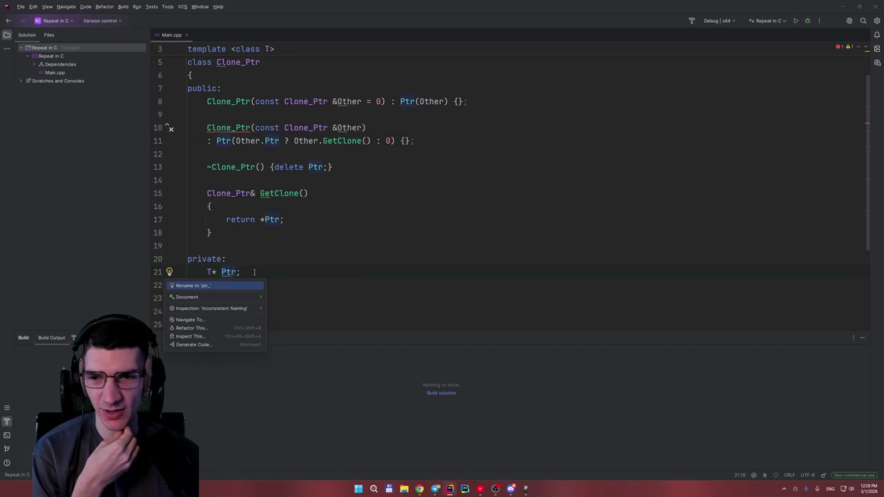
left_click(268, 259)
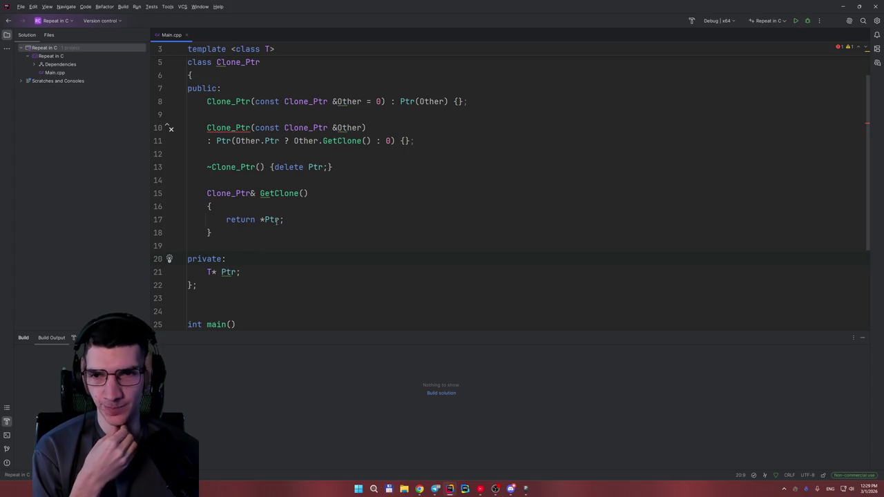
scroll(279, 237, "up", 1)
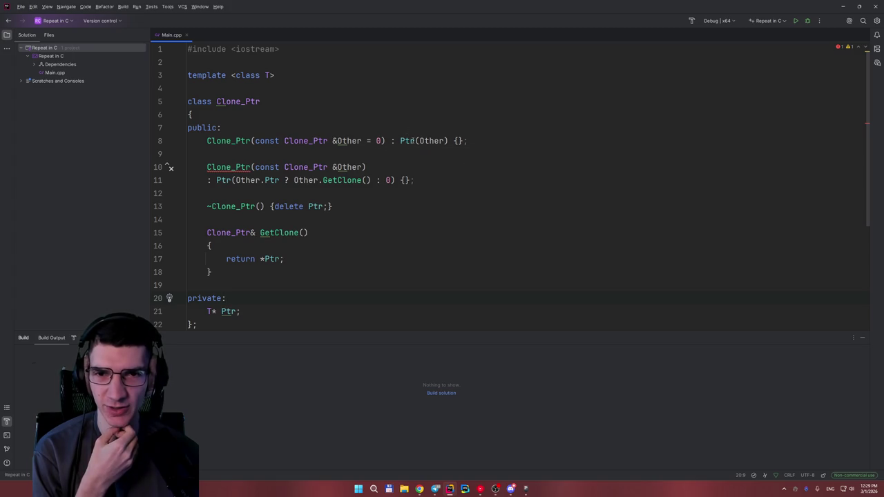
mouse_move(412, 140)
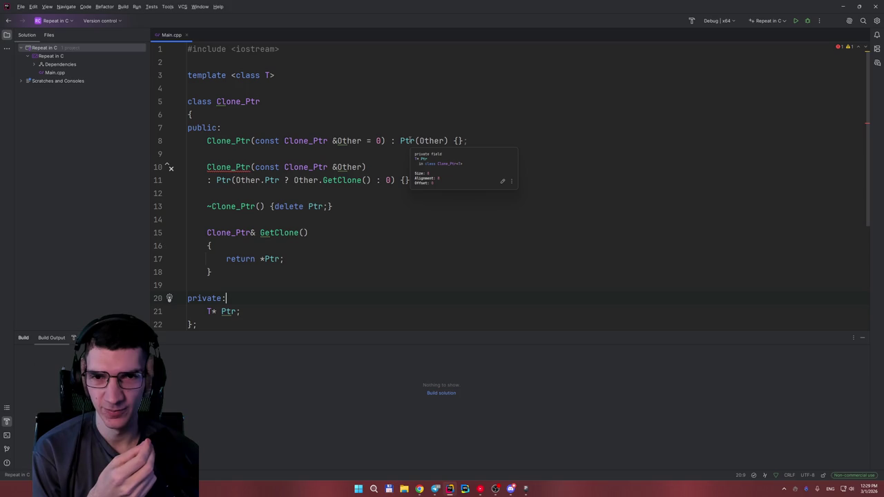
left_click(397, 154)
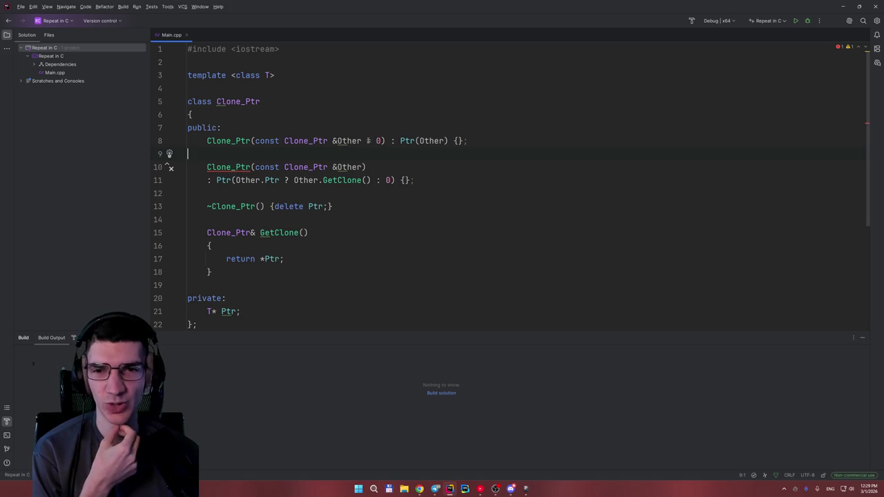
left_click(382, 143)
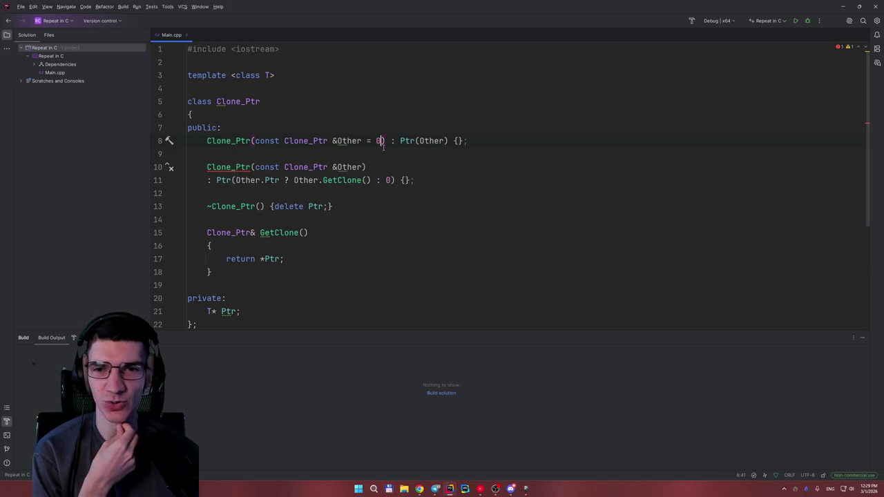
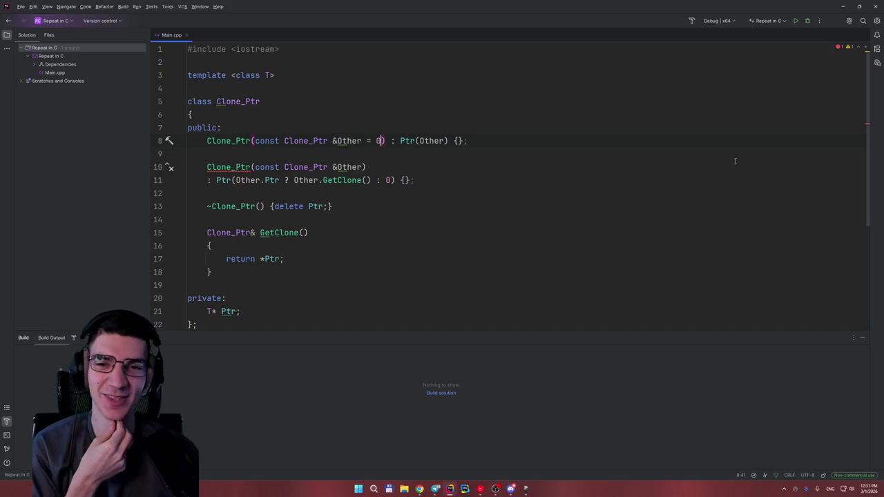
Step: Bring the Habr article with the clone_ptr example to the front in Chrome
mouse_move(419, 489)
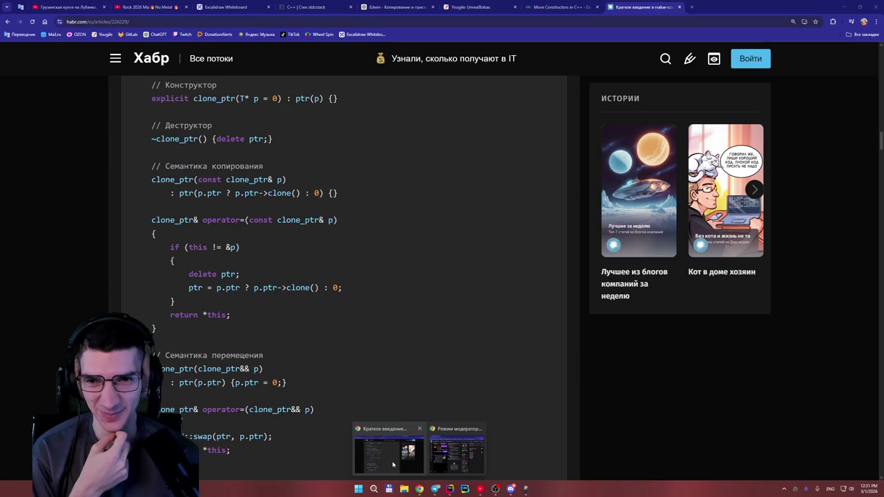
left_click(392, 464)
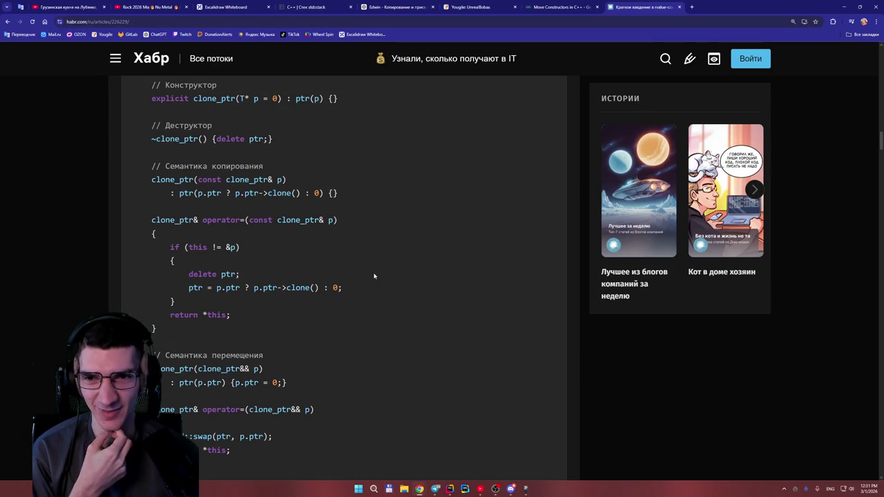
Step: Mark the clone calls in the article's clone_ptr copy-constructor code
left_click_drag(354, 206, 258, 195)
left_click(303, 211)
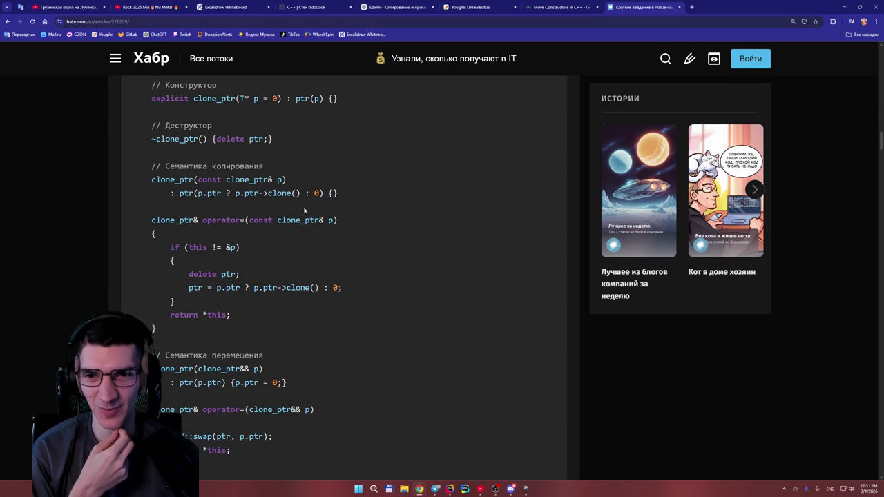
double_click(278, 194)
left_click(398, 203)
Step: Search the article for 'clone', scroll through the example, and return to Main.cpp in Rider
type("clon")
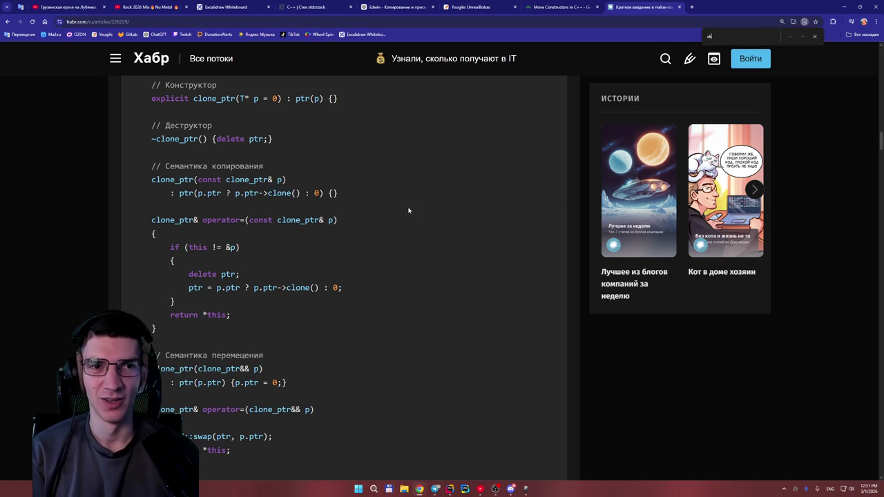
type("e")
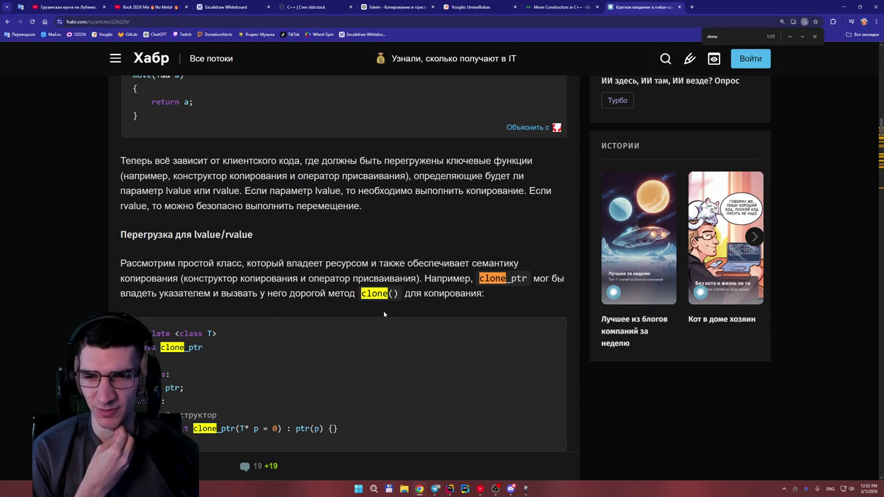
scroll(383, 310, "down", 2)
scroll(383, 314, "down", 2)
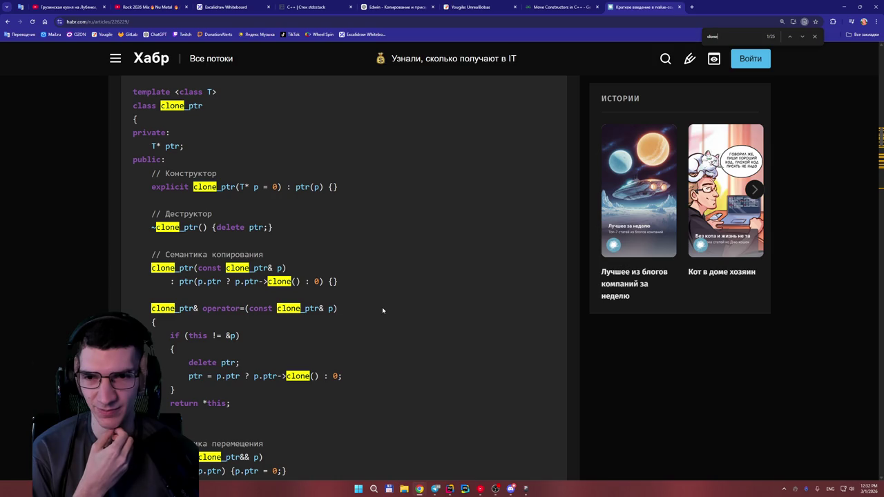
scroll(382, 310, "down", 3)
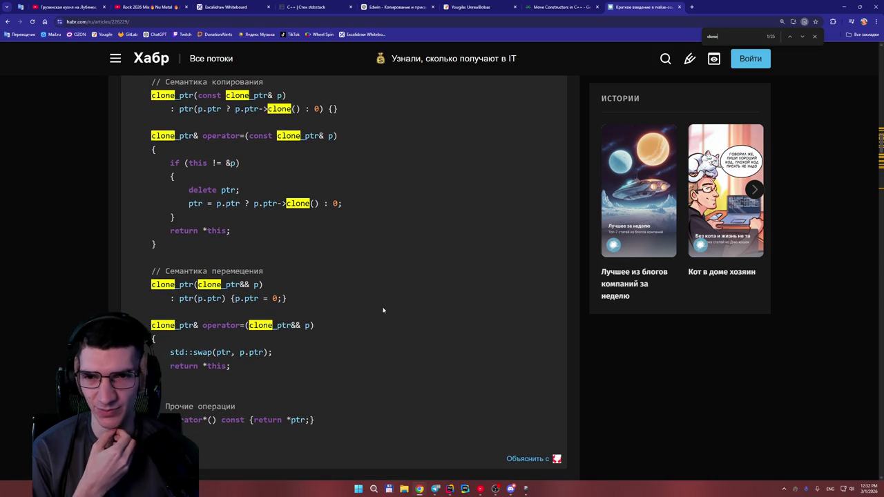
scroll(383, 310, "up", 2)
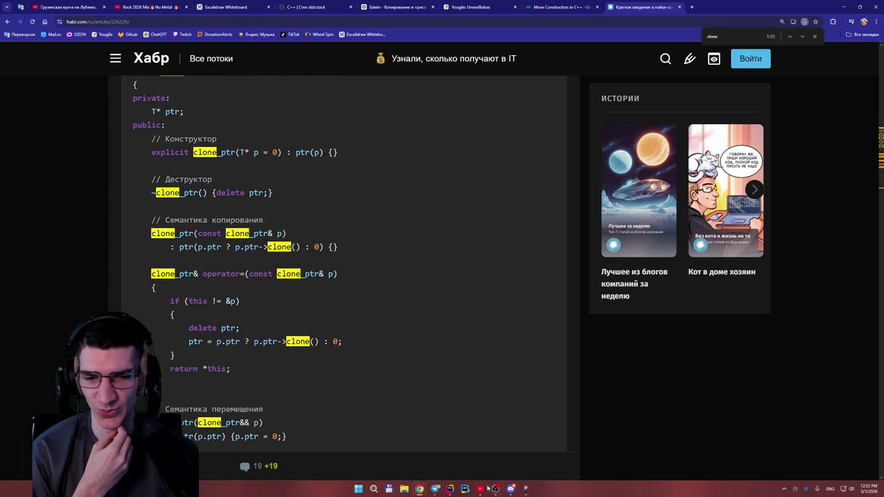
left_click(449, 488)
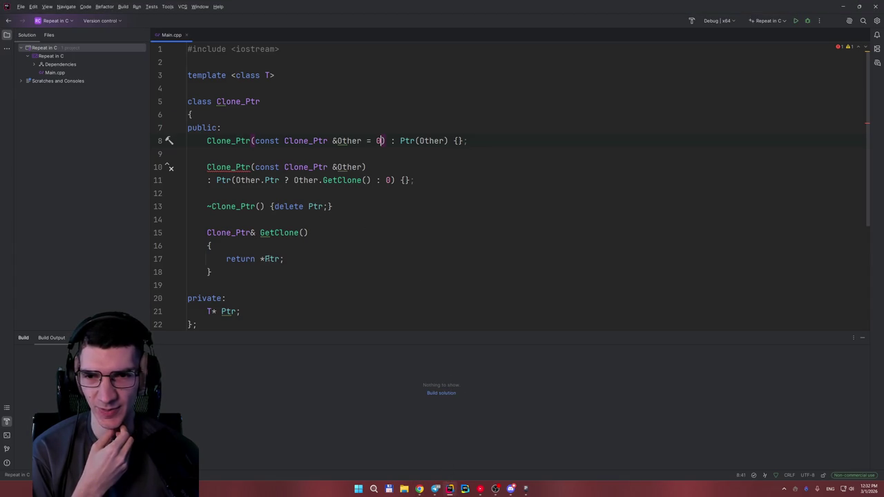
Step: Restore GetClone's return type on line 15 to Clone_Ptr&
mouse_move(270, 260)
left_click(254, 232)
key("BackSpace")
key("BackSpace")
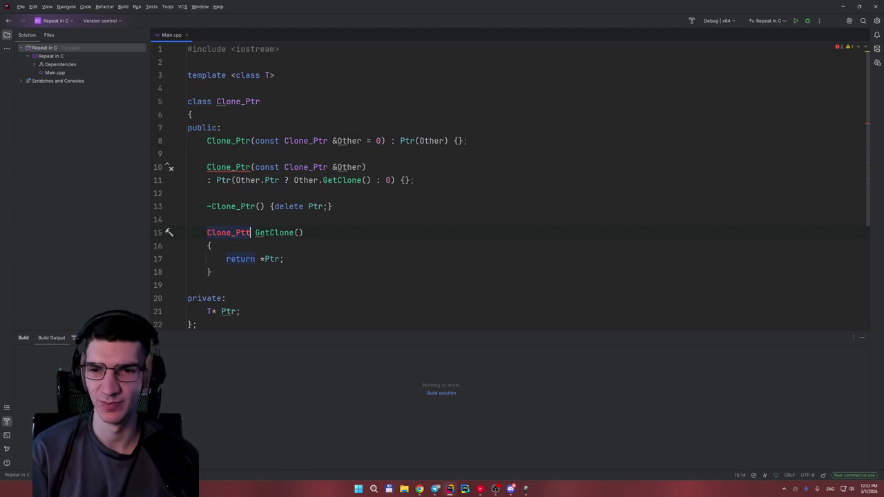
type("r")
left_click(400, 220)
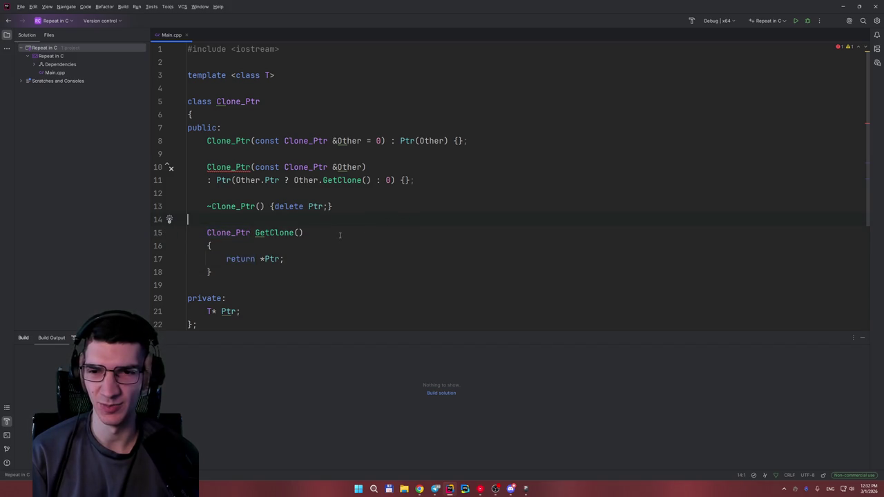
left_click(310, 253)
left_click(311, 251)
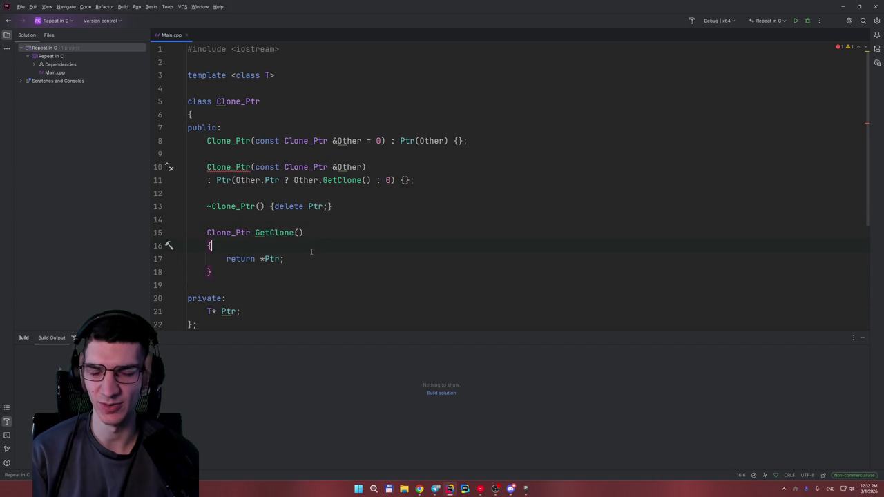
left_click(251, 233)
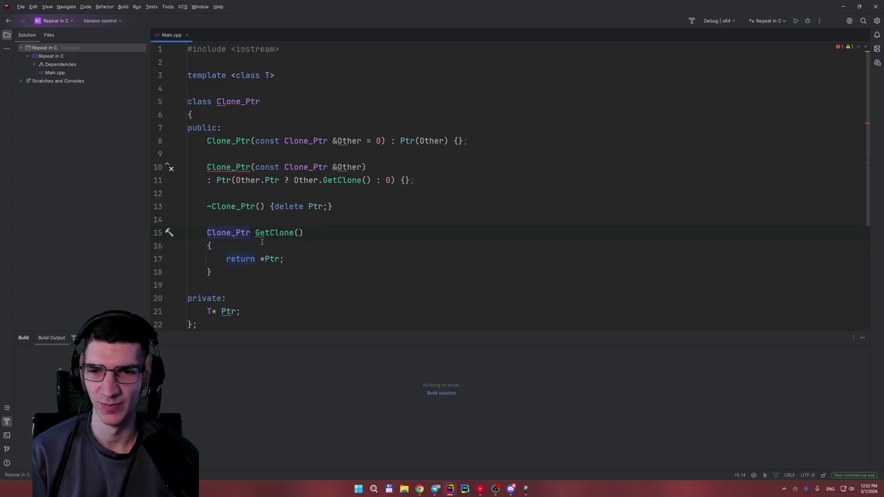
type("&")
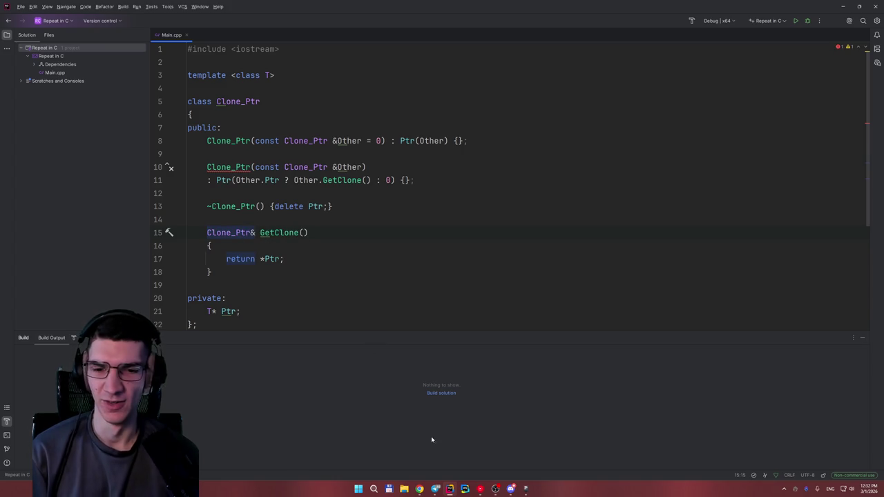
Step: Go back from the Habr article to the Google results and open Metanit's 'C++ | rvalue' lesson
left_click(413, 494)
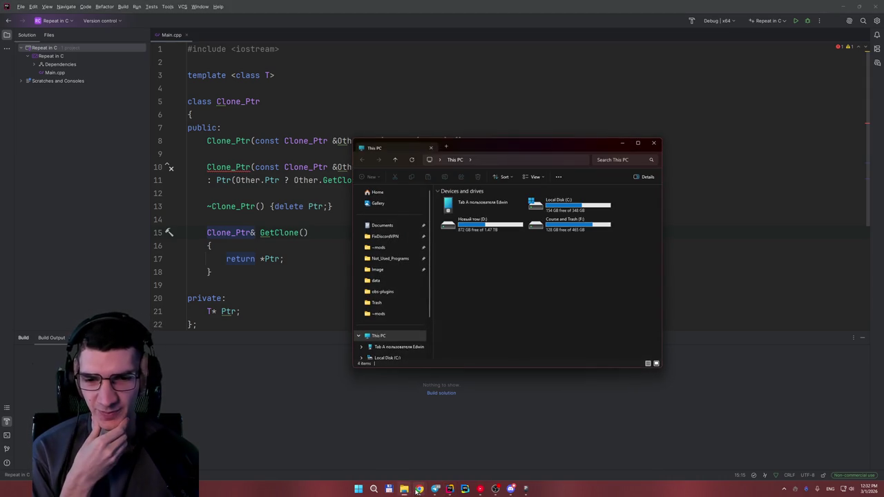
left_click(423, 448)
mouse_move(419, 489)
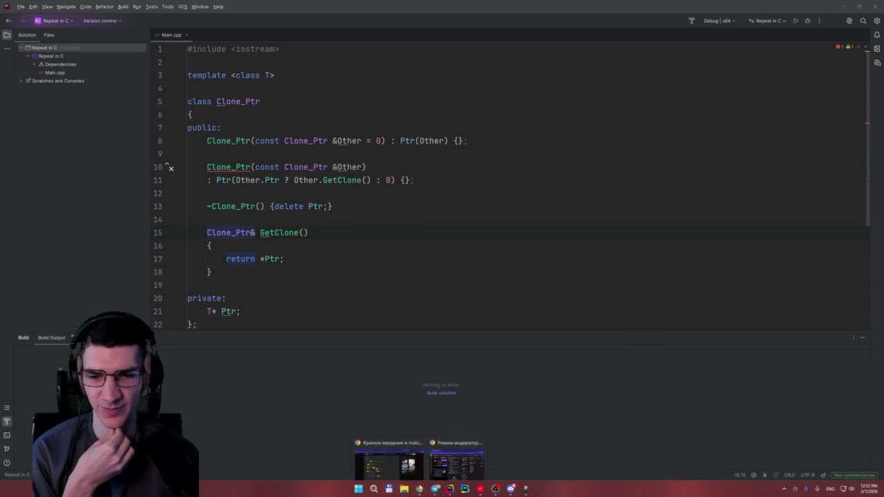
left_click(407, 466)
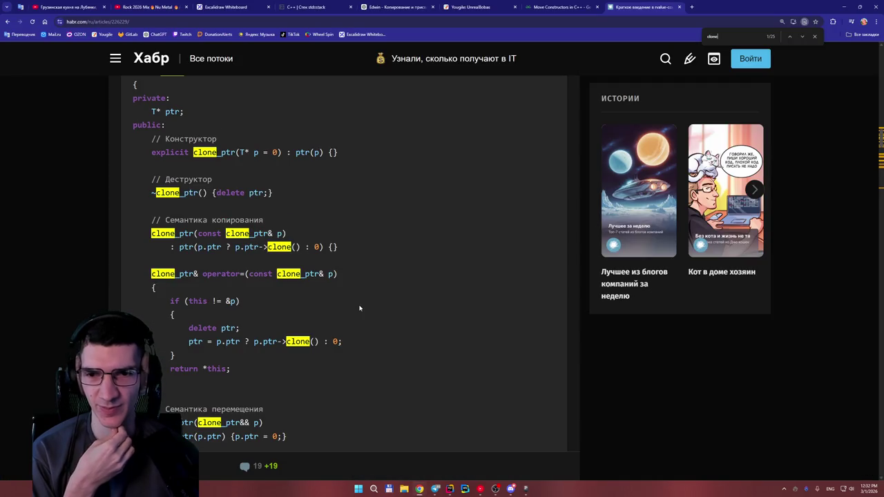
scroll(366, 248, "down", 1)
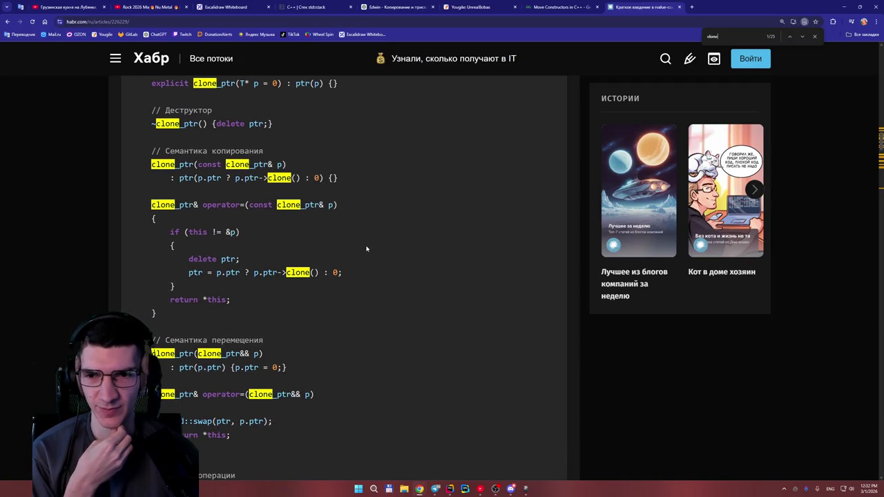
scroll(367, 247, "down", 1)
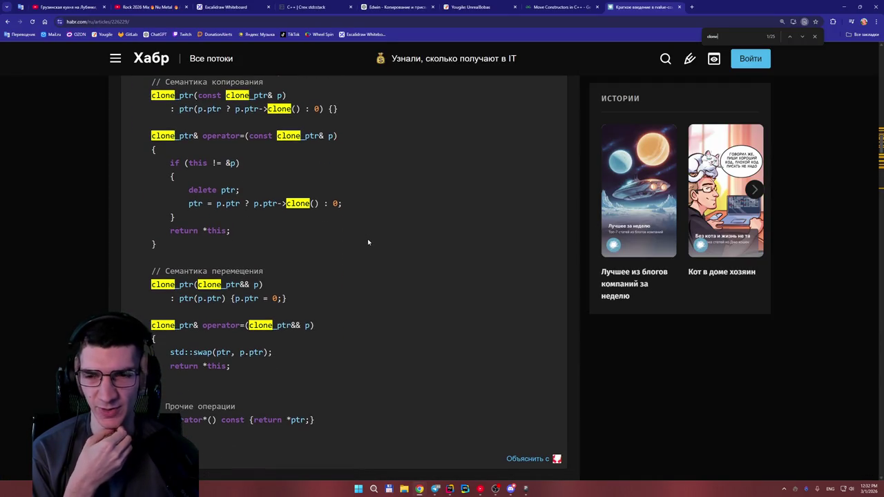
key("alt+Left")
scroll(428, 223, "down", 2)
left_click(159, 210)
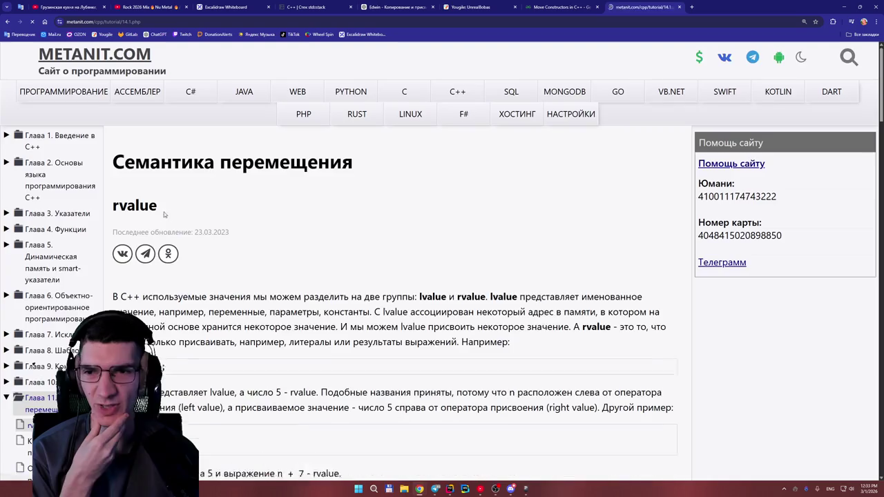
Step: Skim the rvalue lesson on move semantics, then switch Metanit to its dark theme
scroll(373, 235, "down", 4)
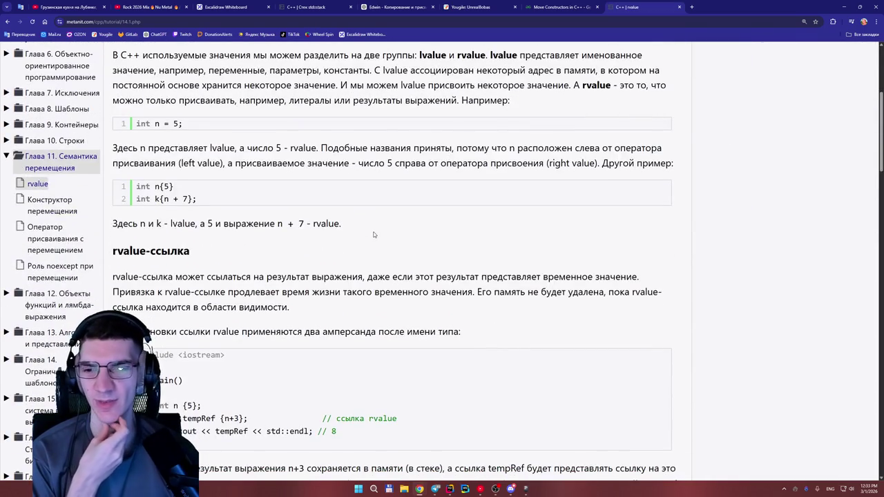
scroll(373, 235, "down", 2)
scroll(373, 230, "down", 2)
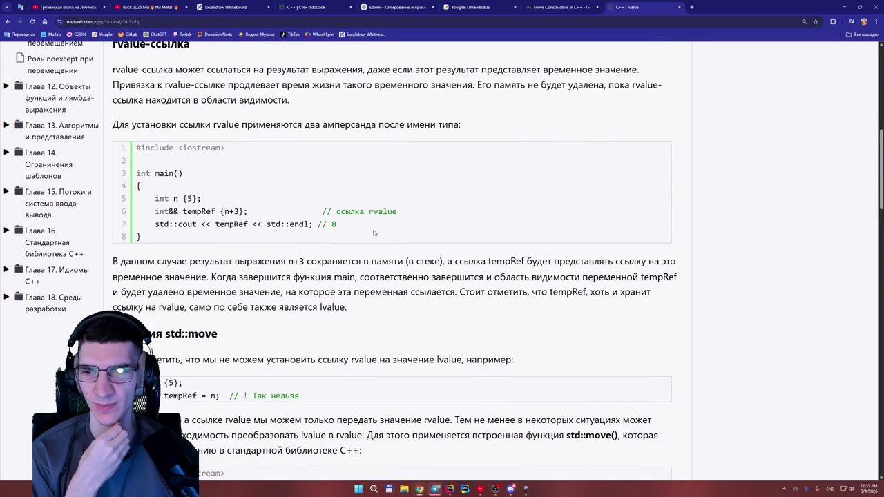
scroll(371, 232, "up", 2)
scroll(371, 233, "down", 5)
scroll(372, 233, "down", 6)
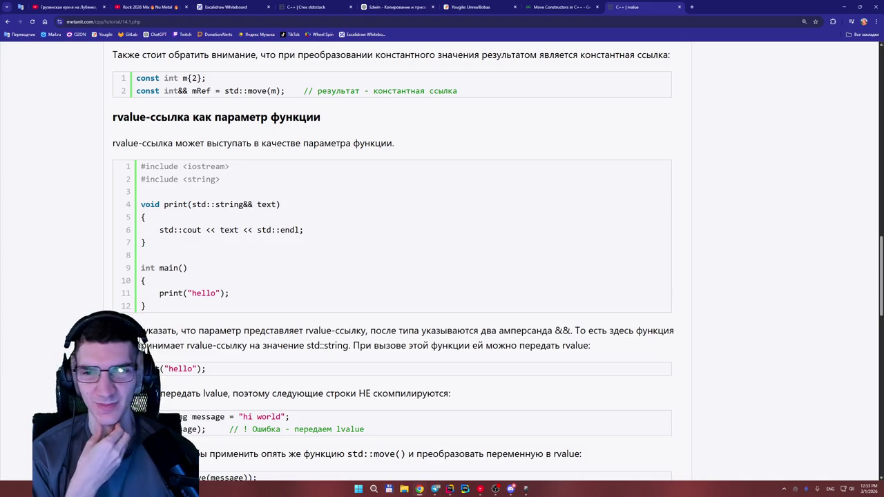
scroll(466, 212, "up", 5)
scroll(466, 212, "up", 3)
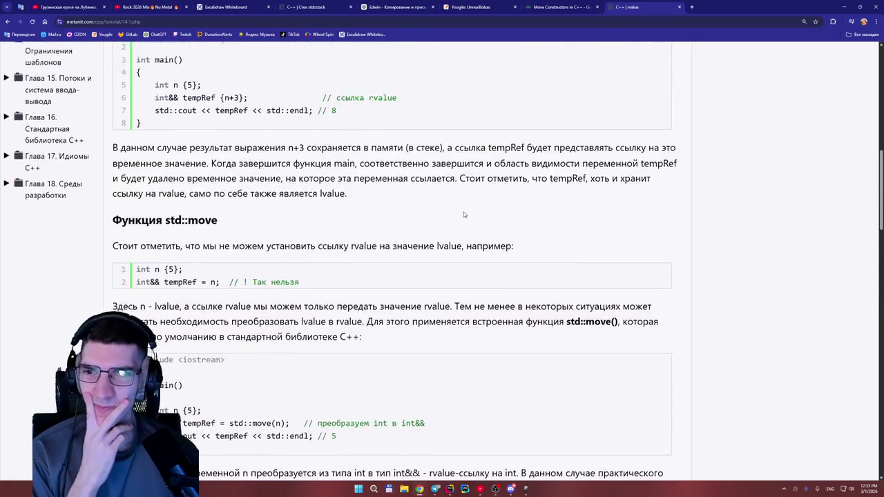
scroll(455, 217, "up", 1)
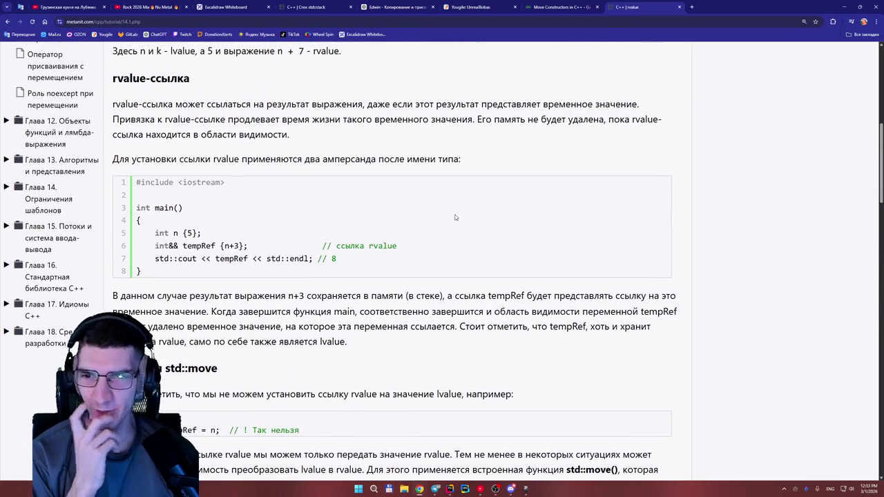
scroll(455, 217, "down", 5)
scroll(455, 218, "down", 9)
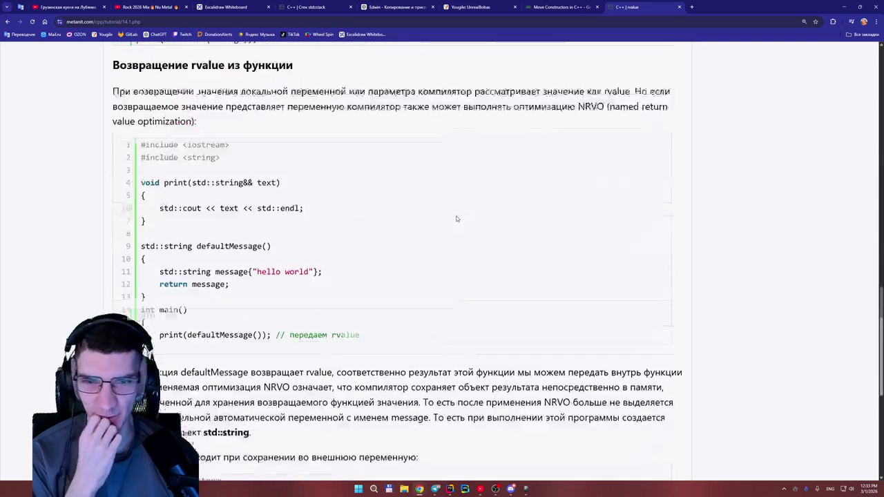
scroll(454, 215, "up", 20)
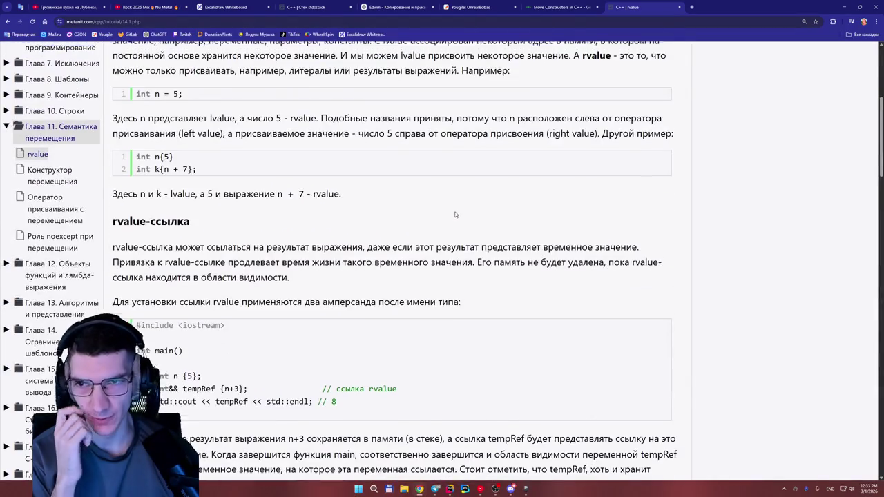
scroll(455, 215, "up", 2)
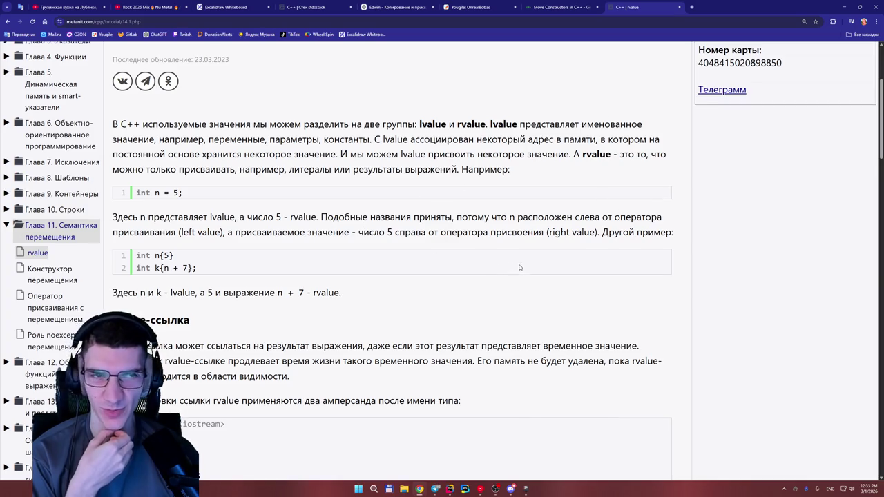
scroll(516, 267, "up", 3)
left_click(799, 58)
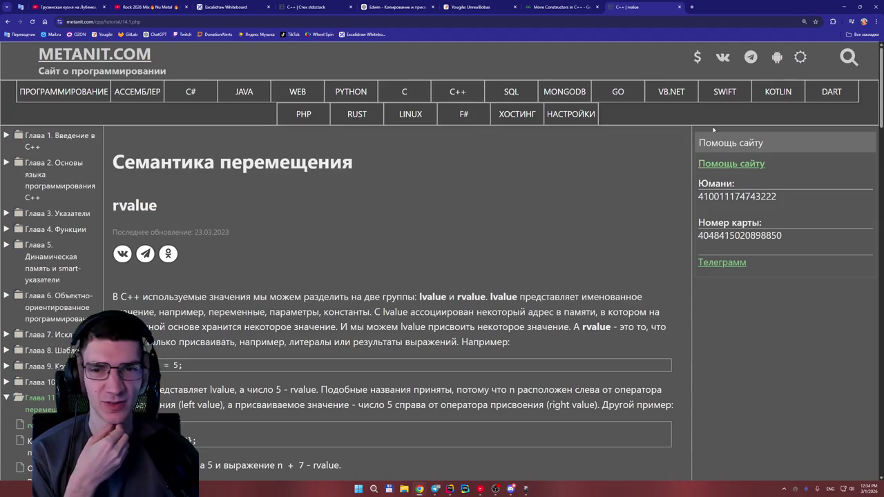
Step: Zoom the Metanit rvalue lesson page in to 200%
scroll(516, 222, "down", 3)
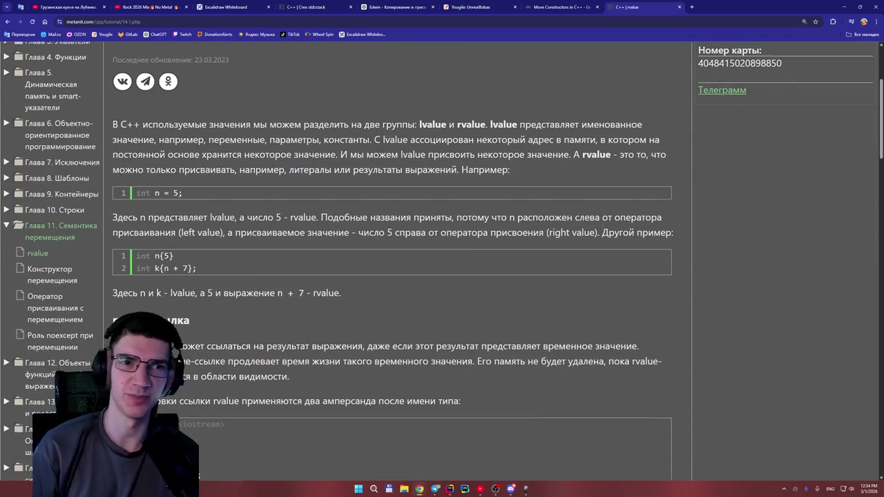
scroll(603, 217, "up", 3)
scroll(602, 218, "down", 2)
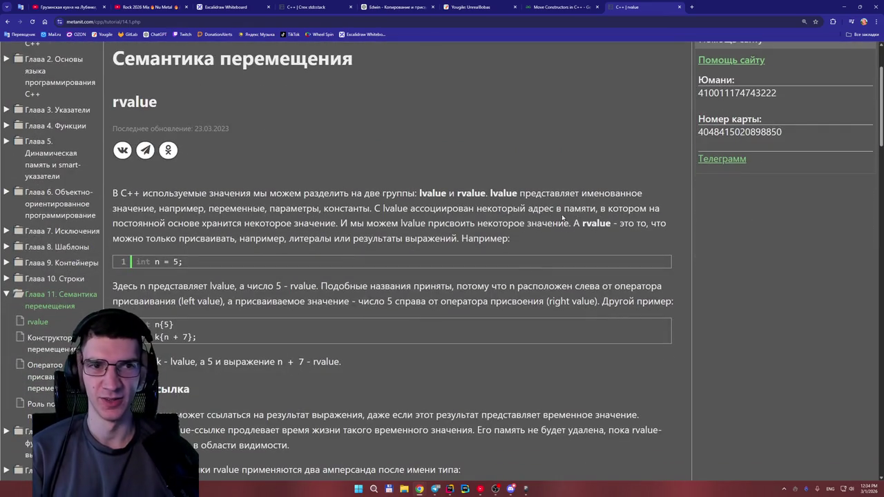
key("ctrl+plus")
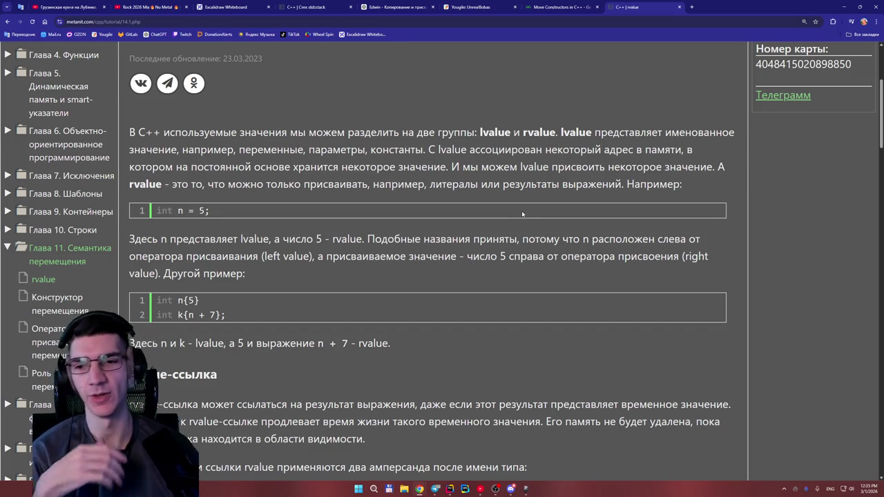
scroll(513, 208, "down", 3)
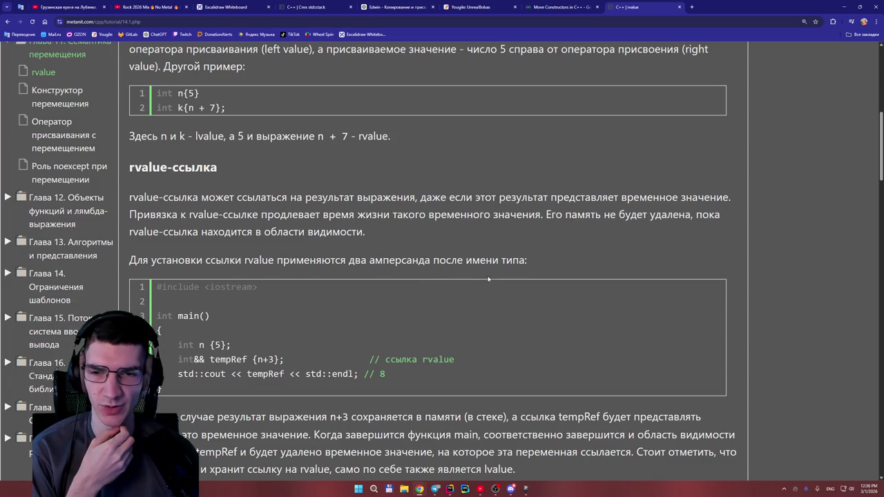
Step: Scroll to the rvalue-ссылка section and highlight the int n {5}; line of the tempRef example
scroll(463, 272, "down", 1)
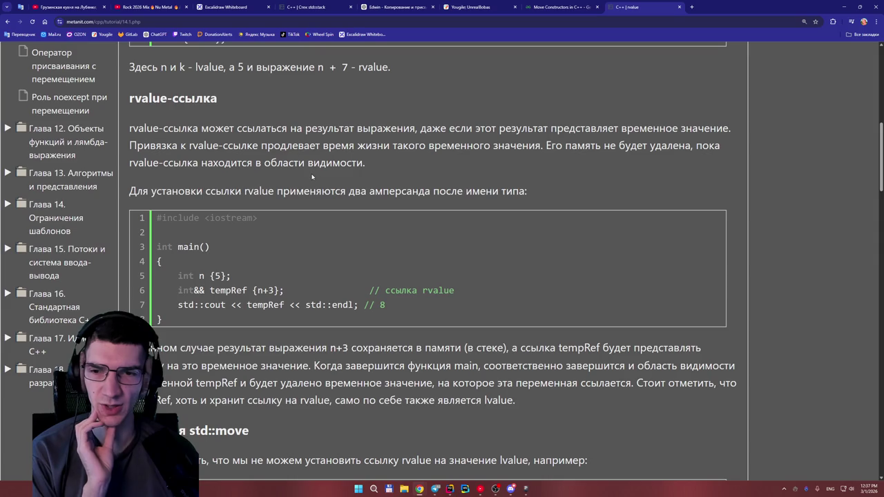
scroll(276, 192, "down", 1)
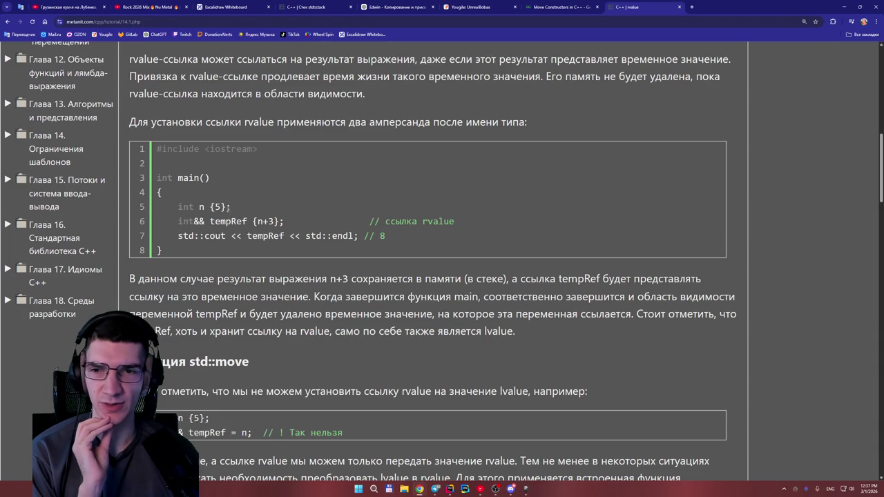
left_click_drag(232, 208, 178, 207)
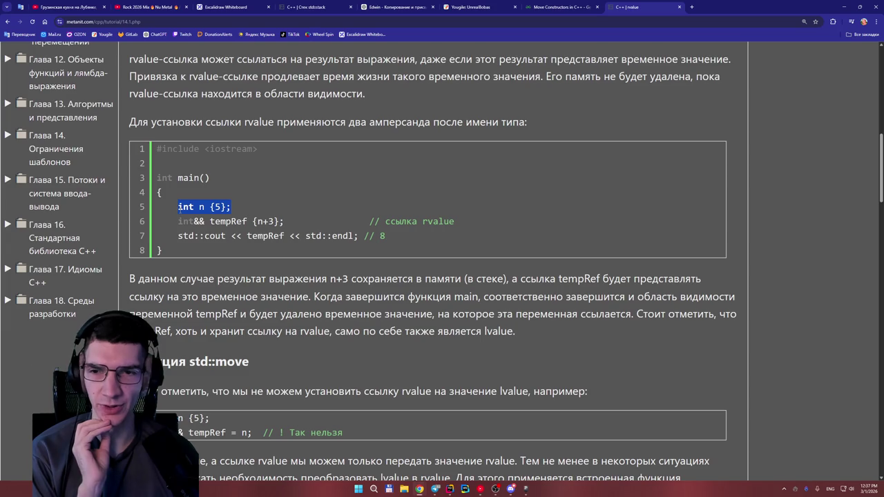
left_click(180, 222)
left_click_drag(293, 217, 284, 221)
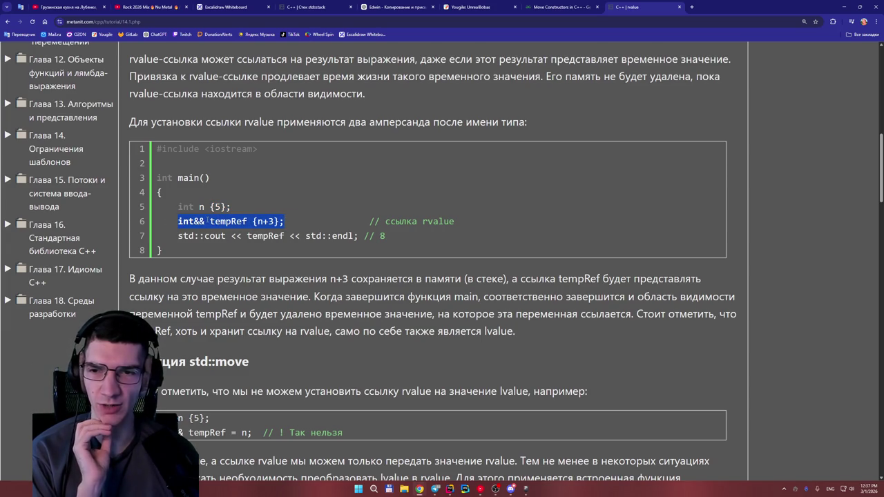
left_click(278, 199)
scroll(279, 199, "down", 1)
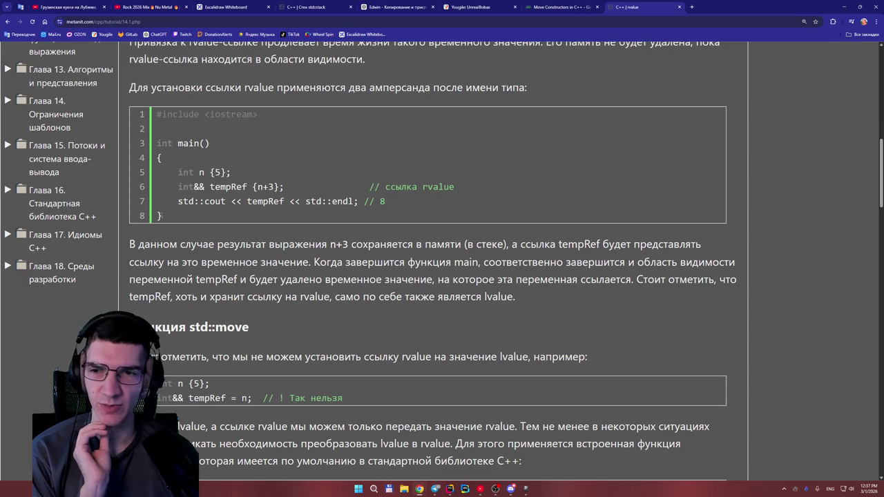
left_click_drag(168, 228, 177, 246)
left_click(168, 219)
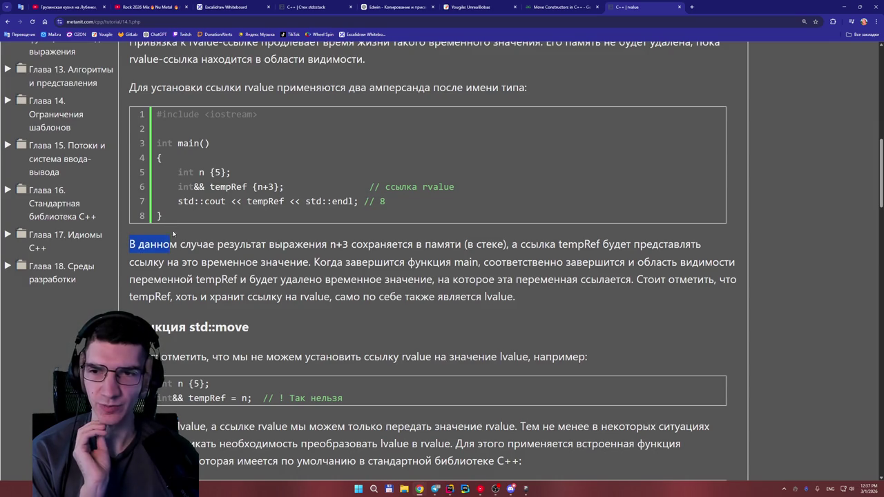
left_click(194, 210)
mouse_move(358, 199)
left_mouse_down()
mouse_move(208, 154)
mouse_move(174, 172)
mouse_move(199, 172)
left_mouse_up()
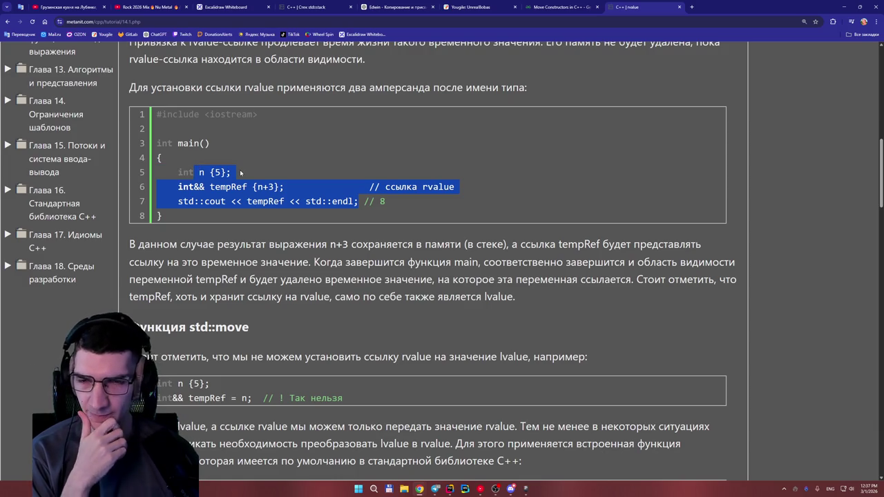
left_click_drag(297, 187, 149, 186)
left_click_drag(249, 174, 187, 172)
left_click(278, 172)
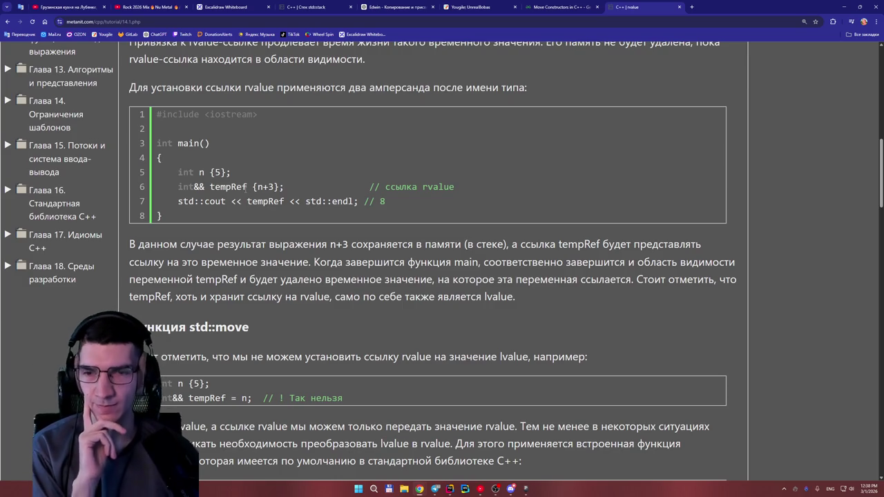
Step: Scroll the lesson to the 'Функция std::move' heading and its int&& tempRef = std::move(n) example
scroll(245, 188, "down", 3)
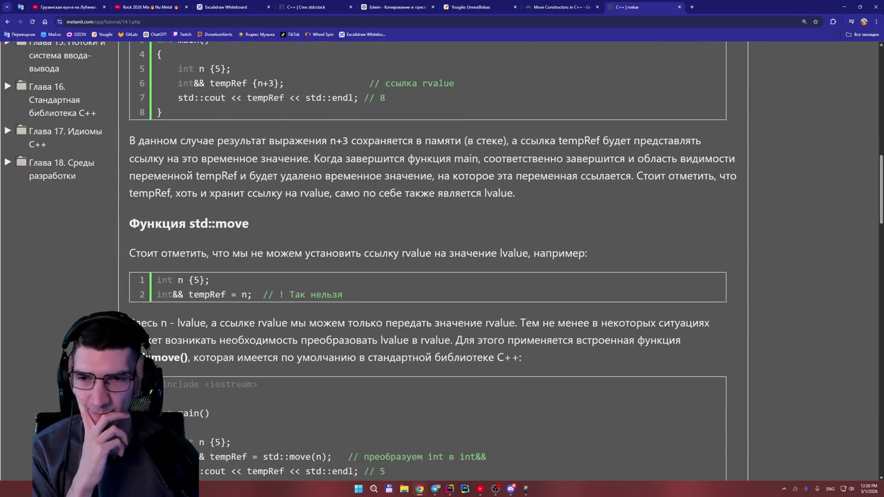
scroll(281, 234, "up", 2)
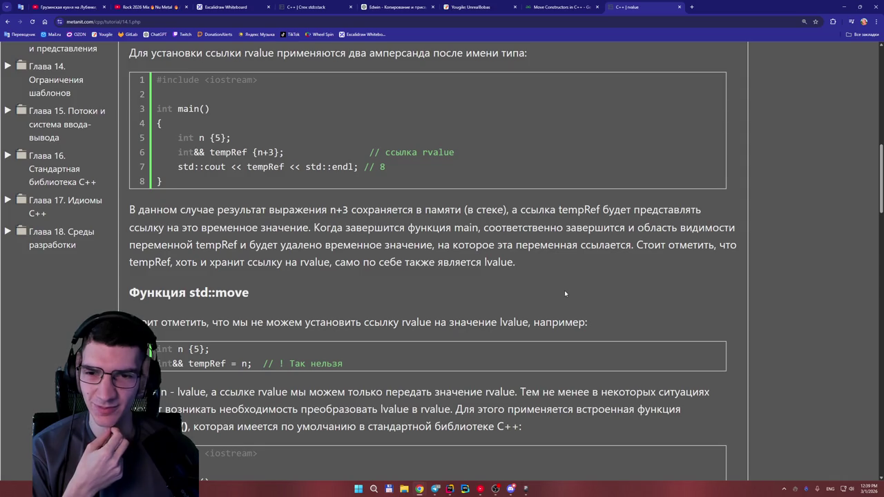
scroll(564, 288, "down", 2)
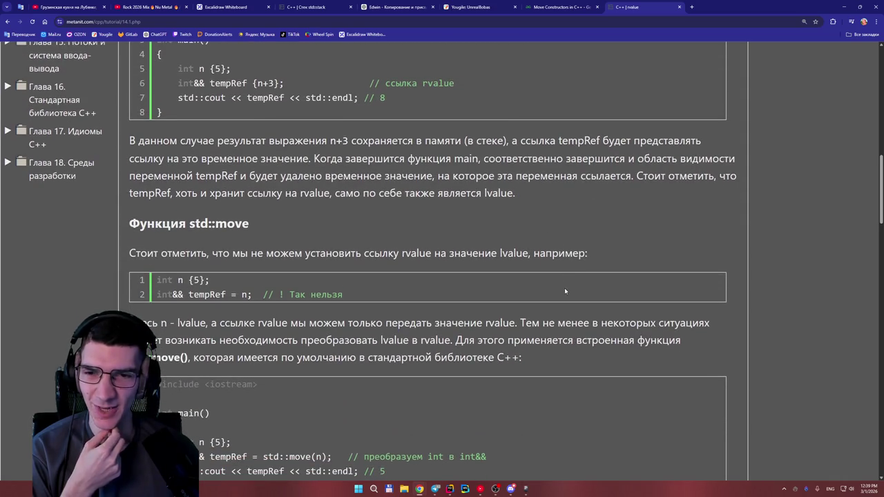
scroll(487, 265, "up", 2)
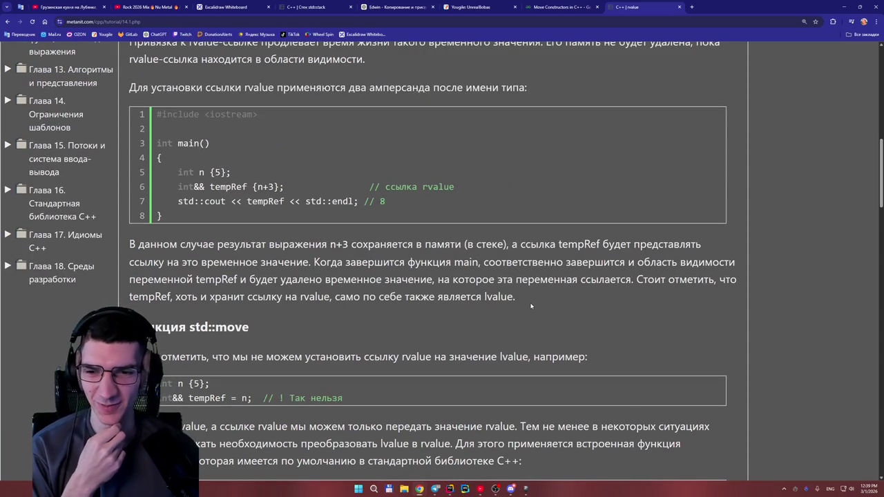
scroll(528, 302, "down", 1)
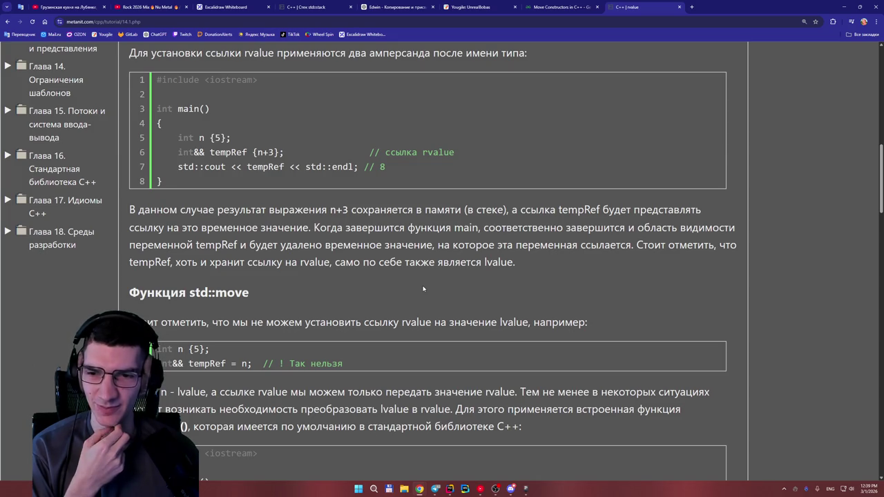
scroll(423, 288, "down", 1)
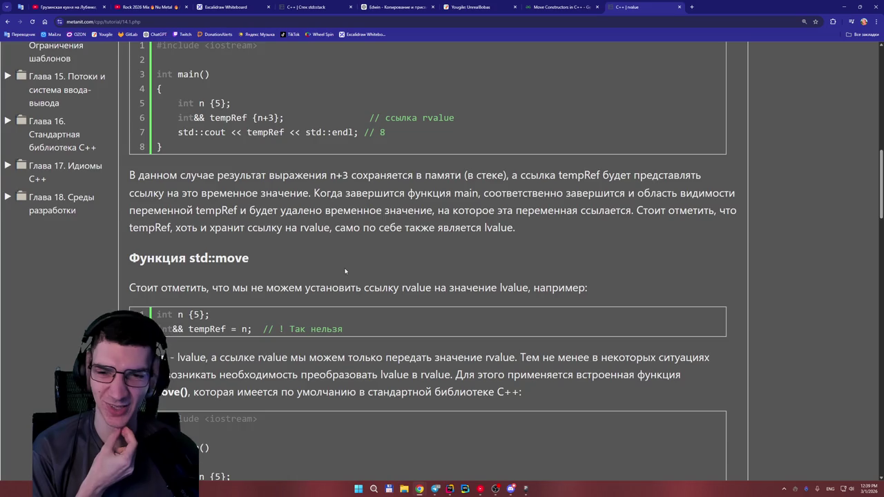
scroll(344, 267, "down", 1)
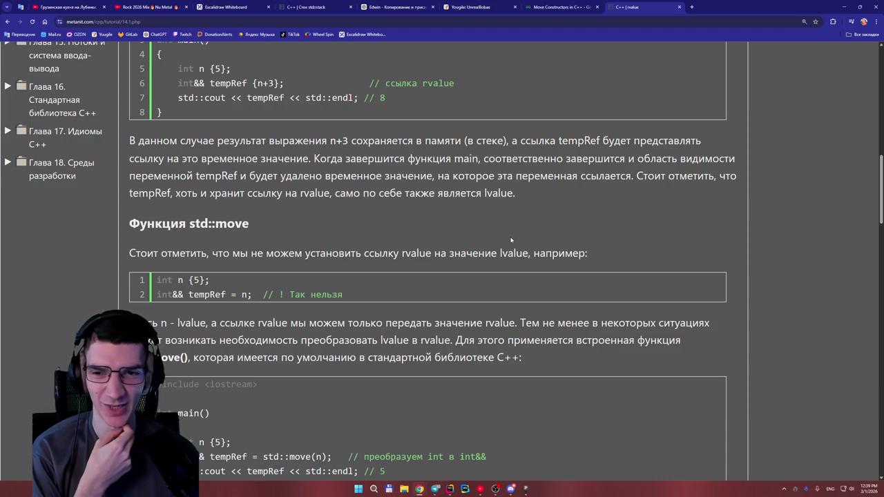
scroll(511, 240, "down", 1)
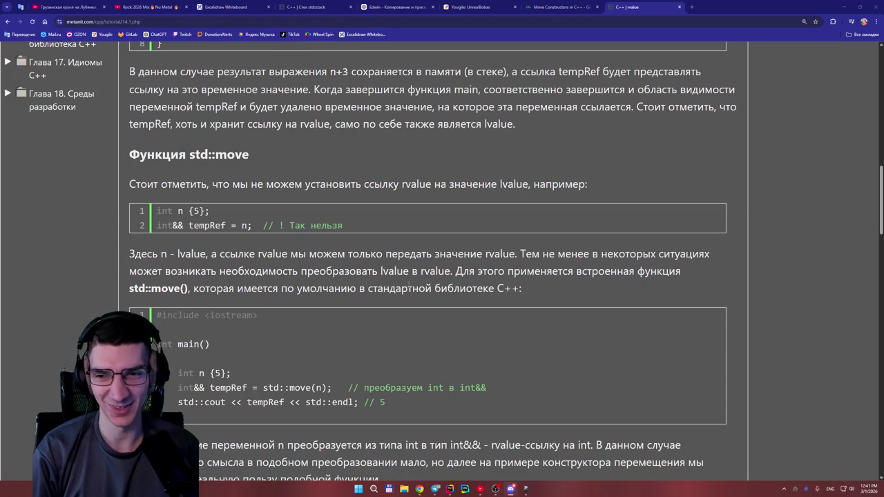
scroll(400, 284, "up", 1)
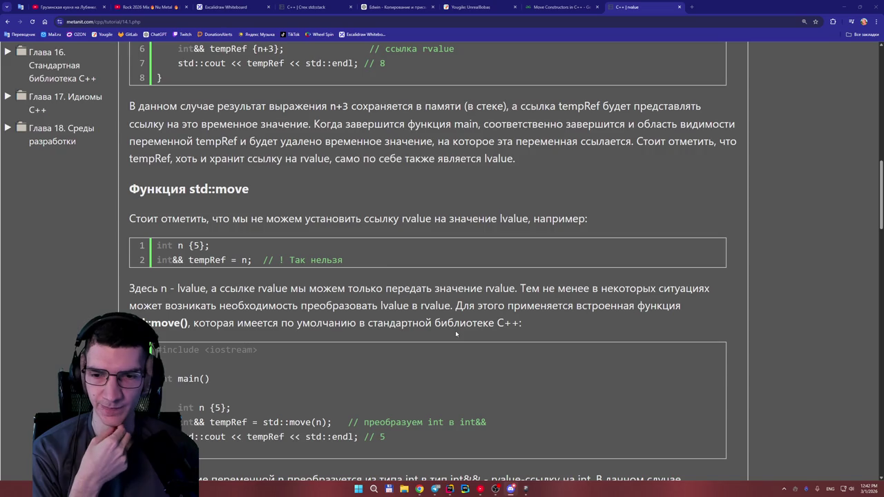
scroll(455, 330, "down", 1)
scroll(455, 330, "down", 1)
scroll(455, 330, "down", 5)
scroll(453, 327, "up", 4)
scroll(454, 327, "up", 1)
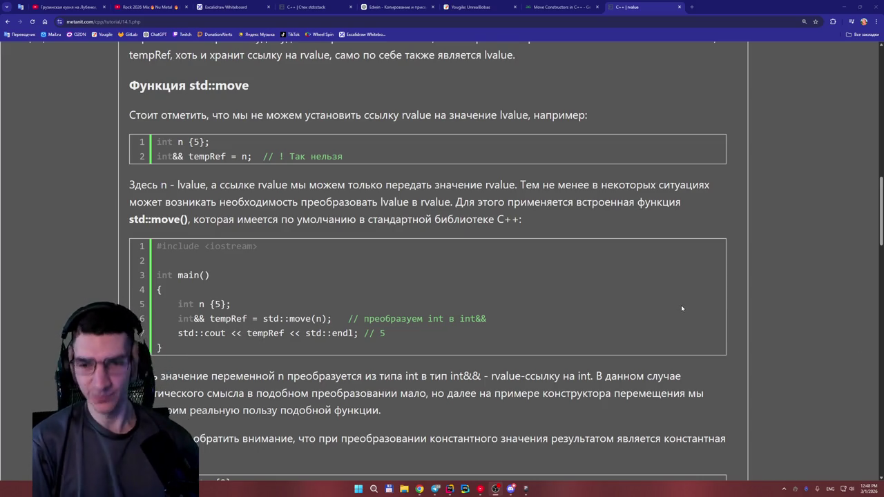
Step: Highlight the std::move lines of the example, then scroll toward the const int&& mRef example
left_click_drag(350, 314, 200, 300)
left_click(333, 269)
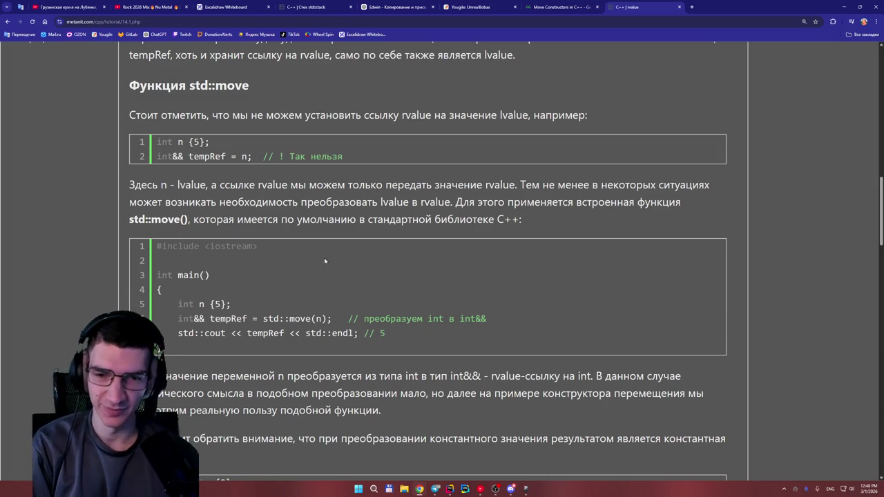
scroll(385, 283, "down", 2)
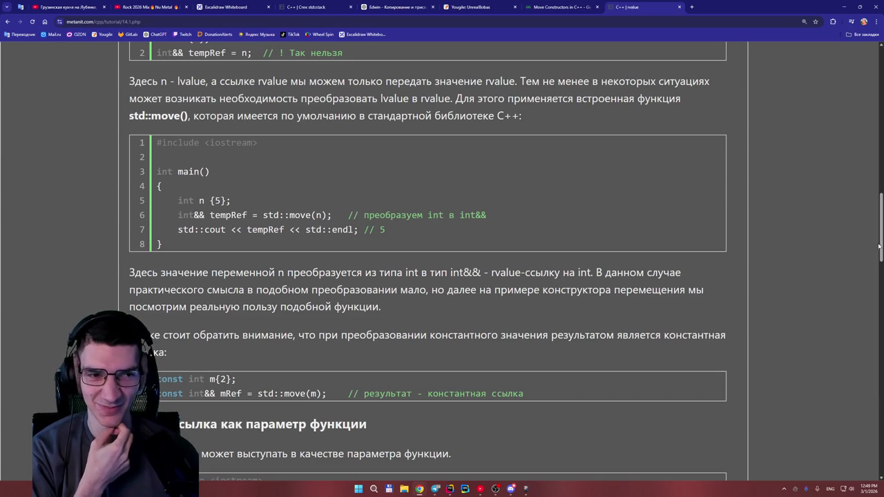
Step: Scroll down to the const int m{2} / std::move(m) example, then bring up File Explorer
left_click_drag(881, 245, 879, 257)
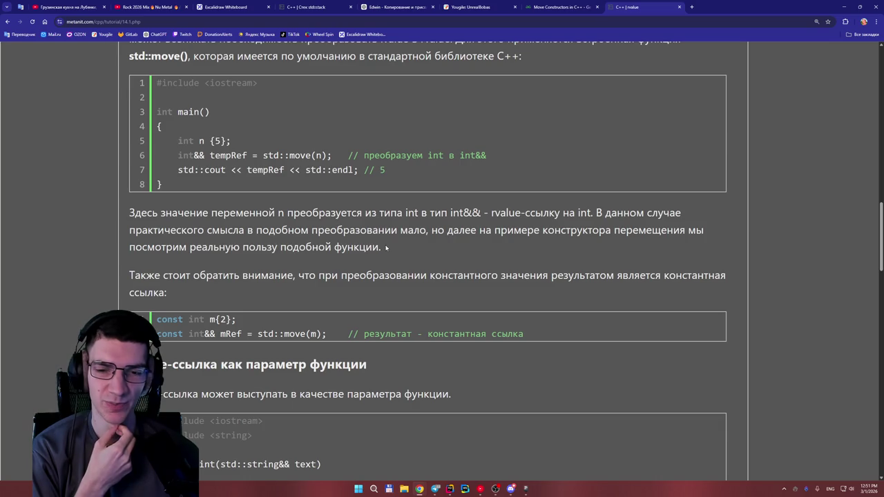
left_click(404, 488)
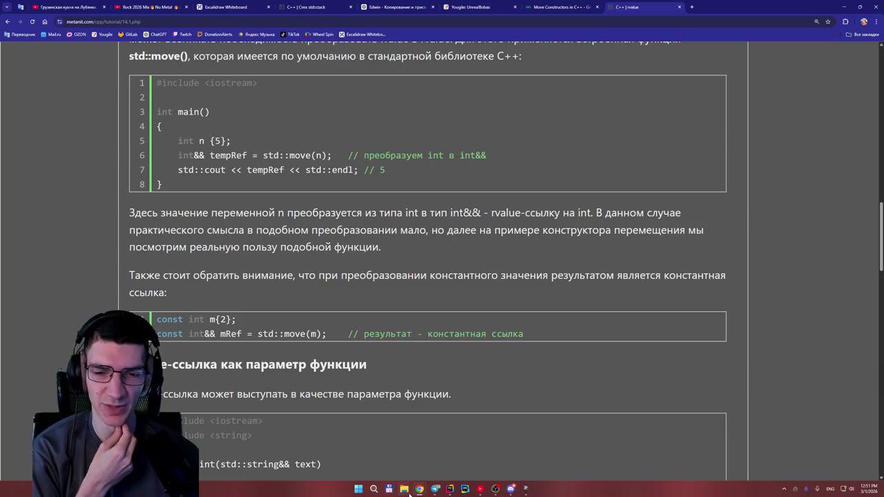
Step: Open F:\Trash\Garik-sMission and launch Garik-sMission.exe
double_click(555, 223)
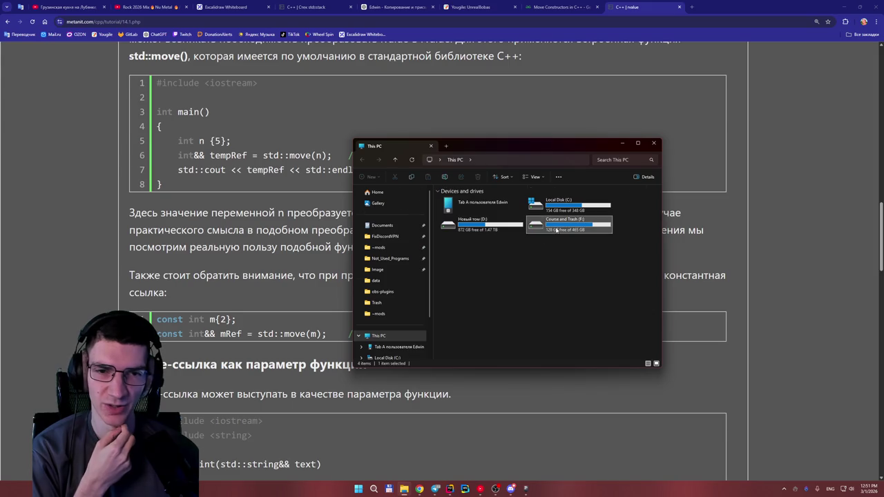
double_click(465, 250)
double_click(464, 219)
double_click(468, 210)
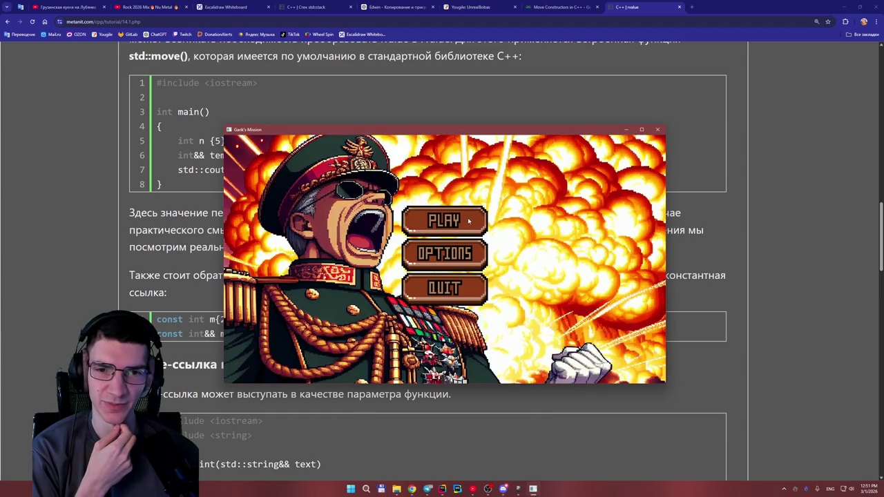
Step: Start a Garik's Mission game, run and jump left and right past the tree and flowers, then quit
left_click(469, 222)
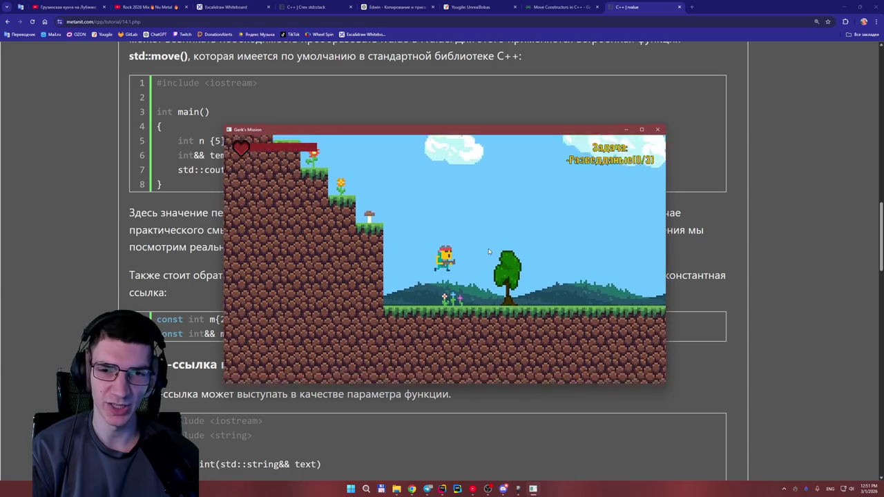
key("space")
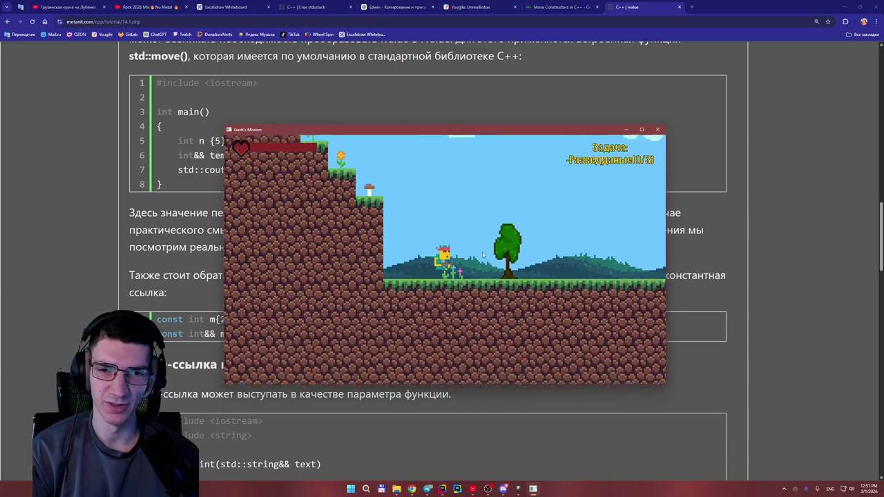
key("space")
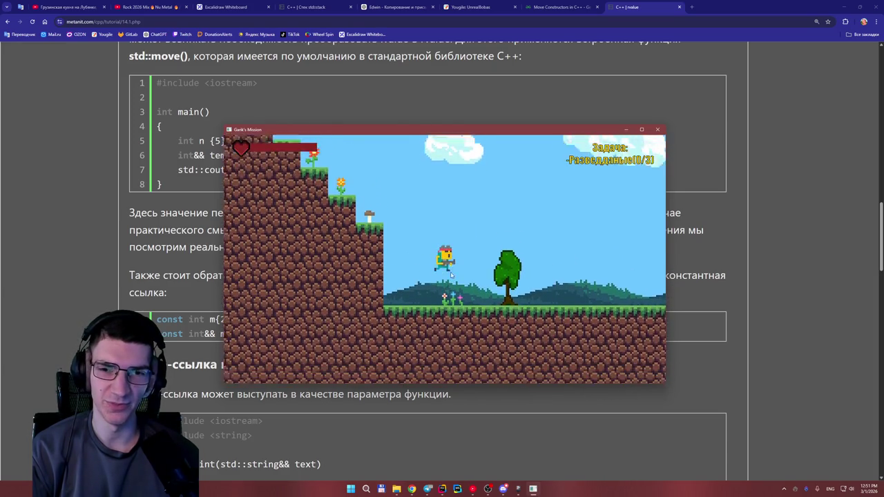
key("d")
key("a")
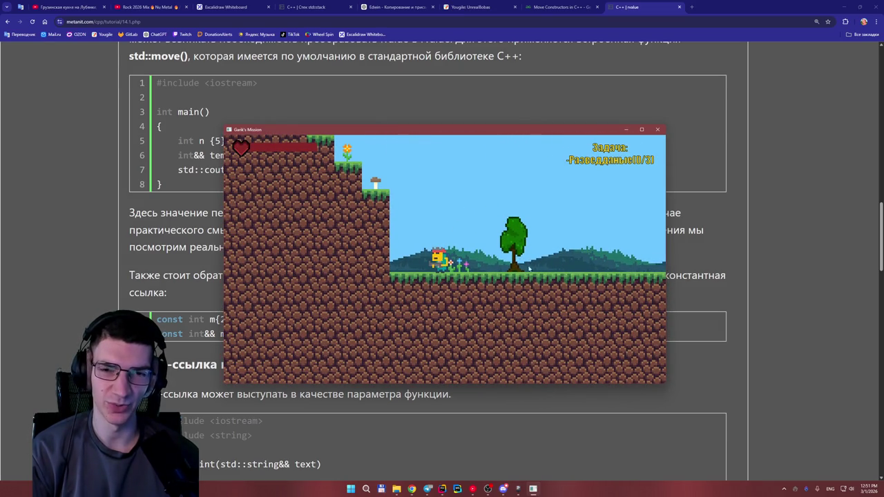
key("d")
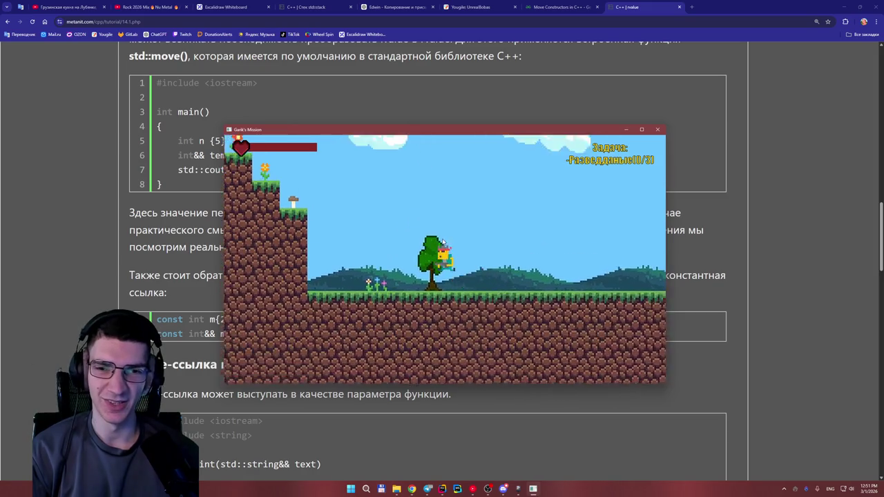
key("space")
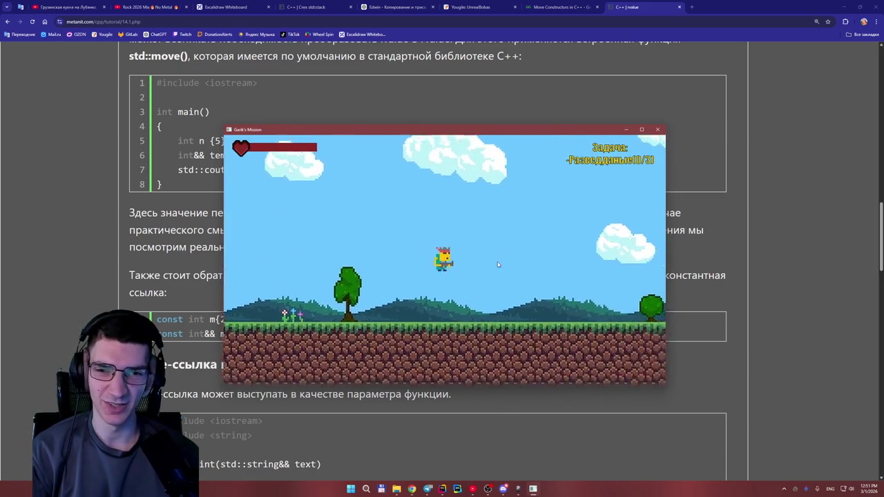
key("a")
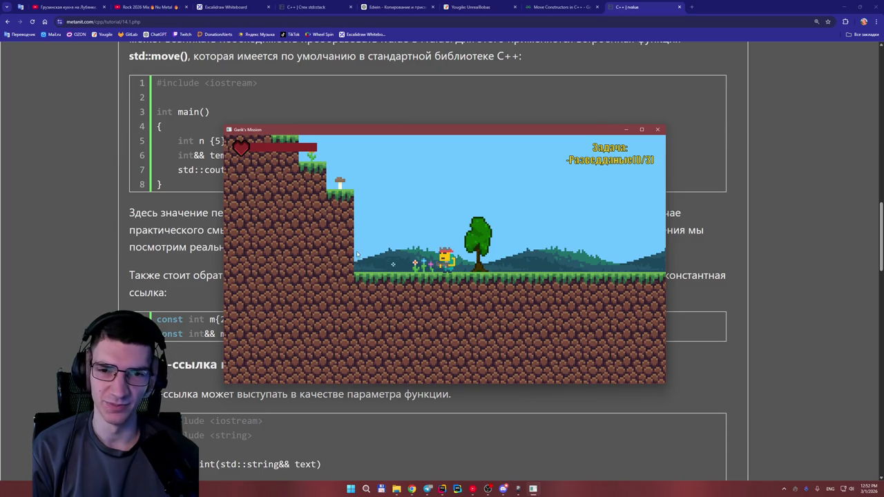
key("a")
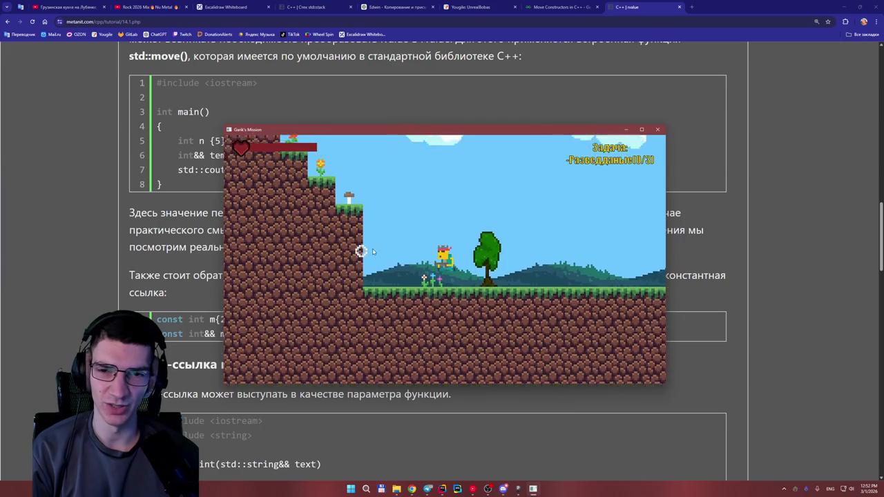
key("d")
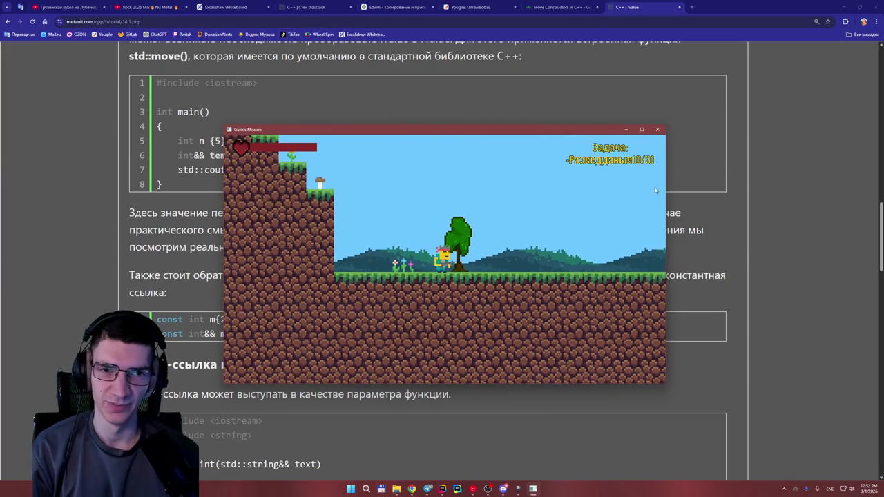
key("Escape")
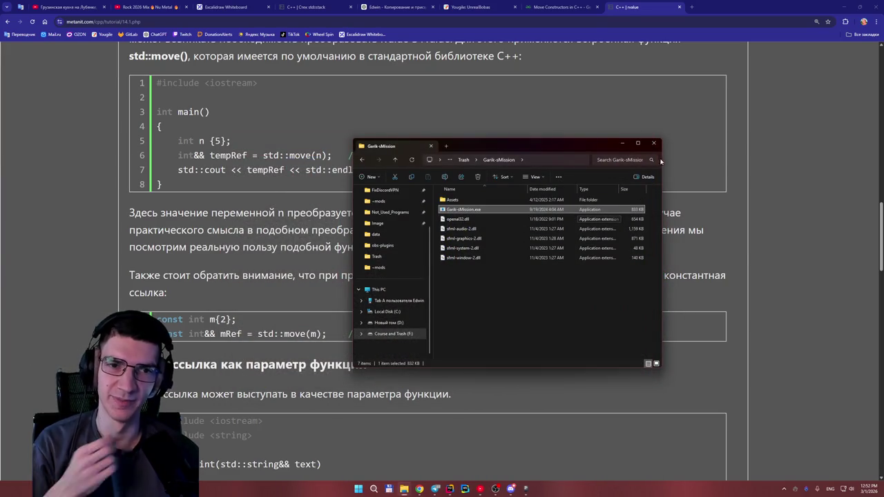
key("alt+F4")
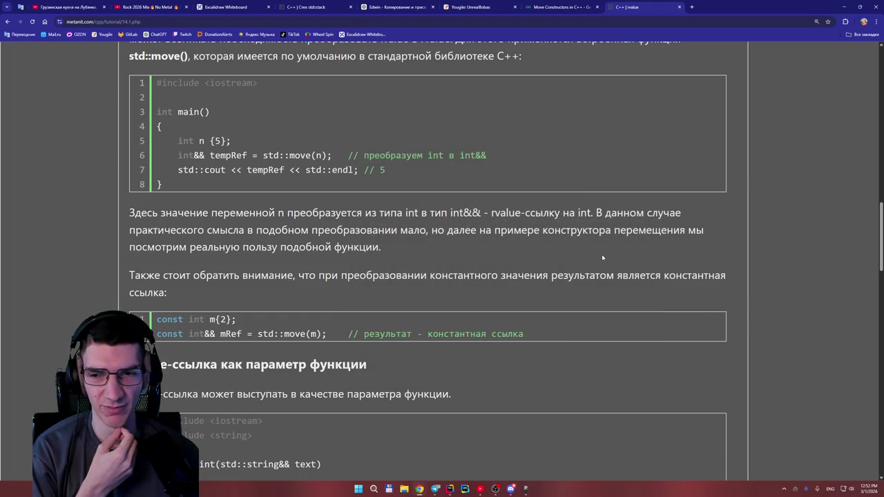
scroll(660, 289, "down", 1)
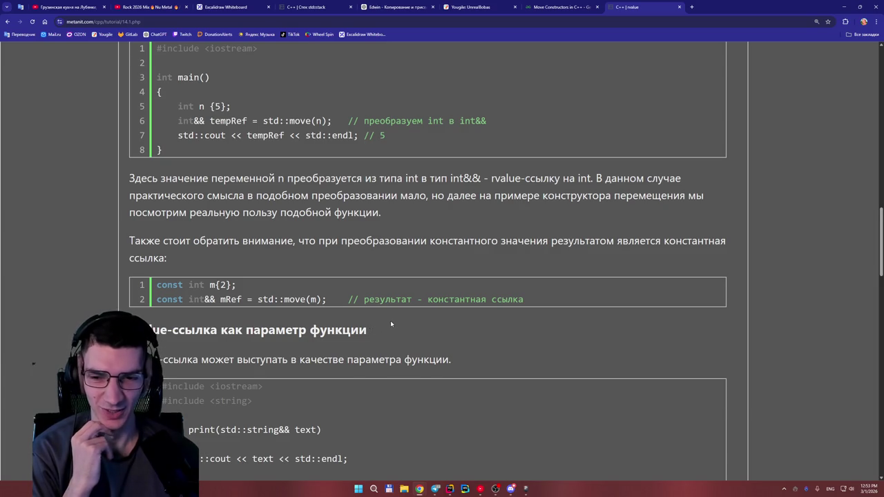
scroll(390, 324, "down", 1)
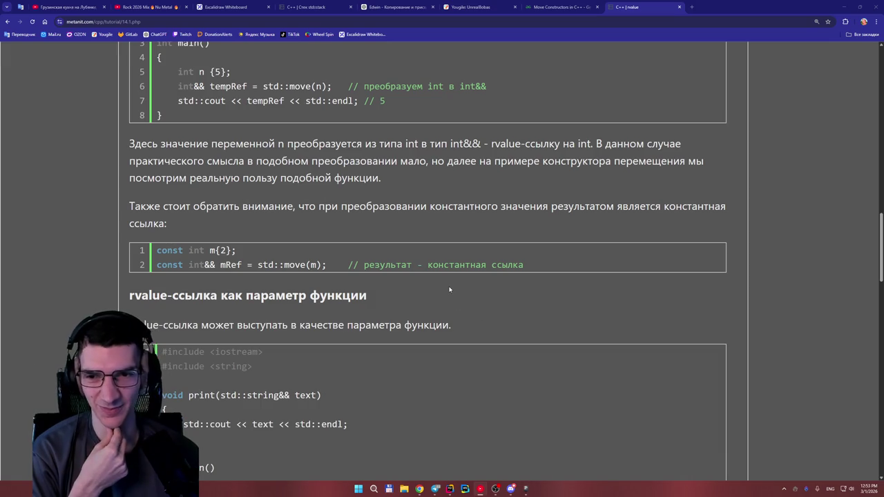
scroll(442, 276, "up", 1)
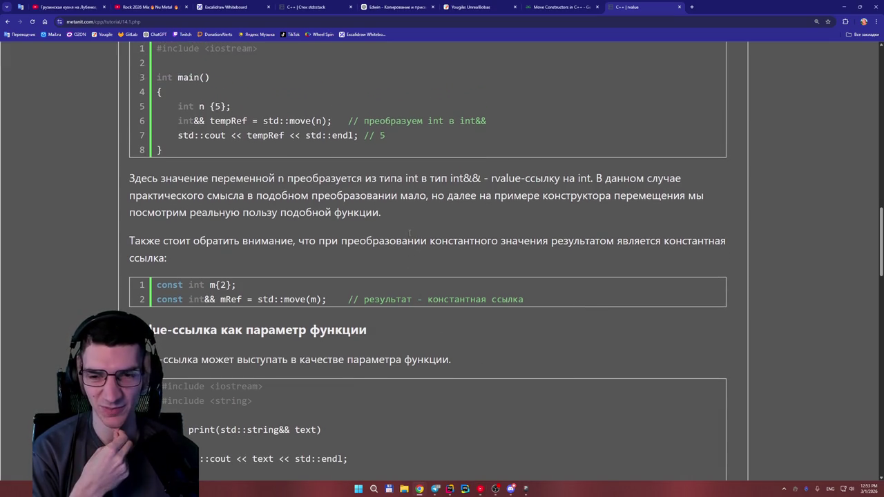
scroll(405, 232, "down", 1)
scroll(386, 230, "up", 3)
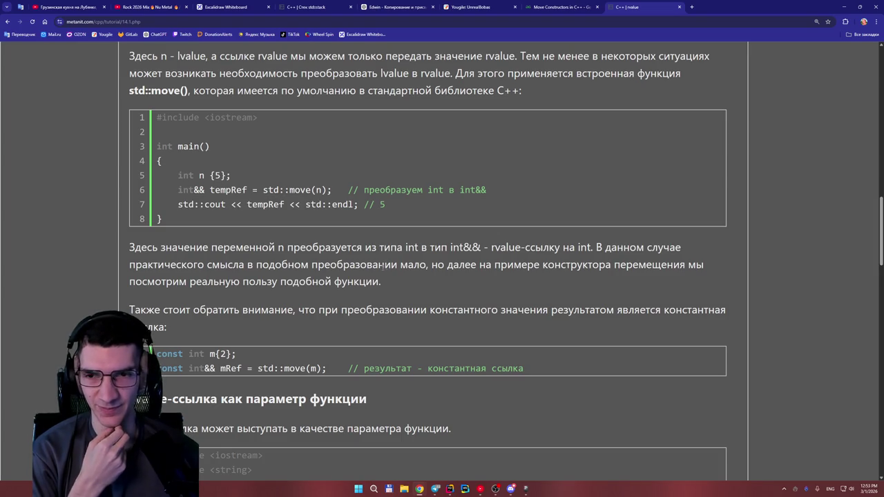
scroll(428, 262, "up", 2)
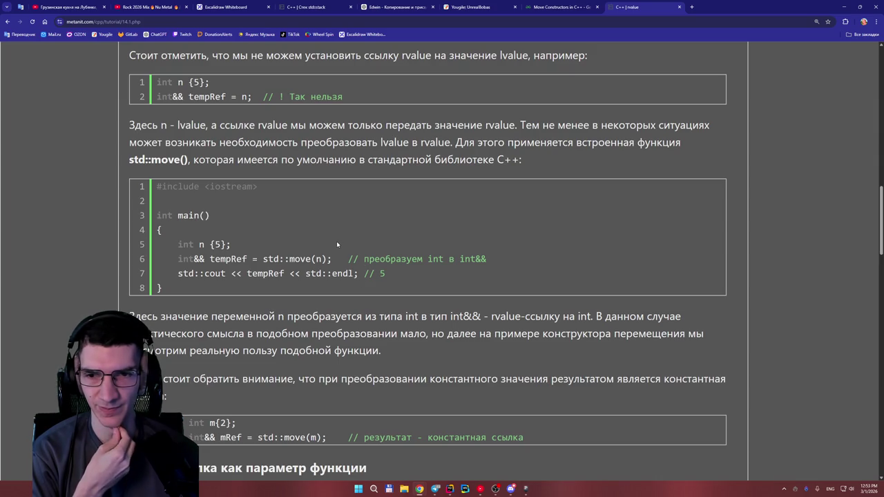
scroll(332, 242, "up", 4)
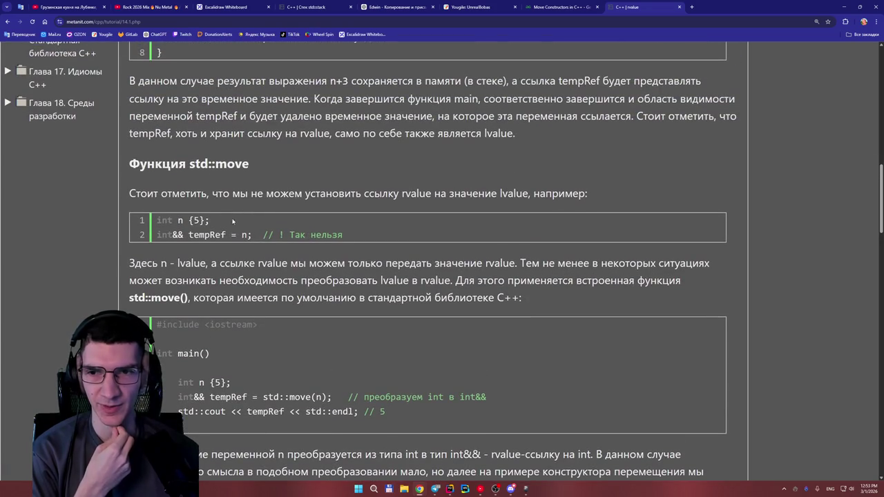
scroll(219, 236, "down", 1)
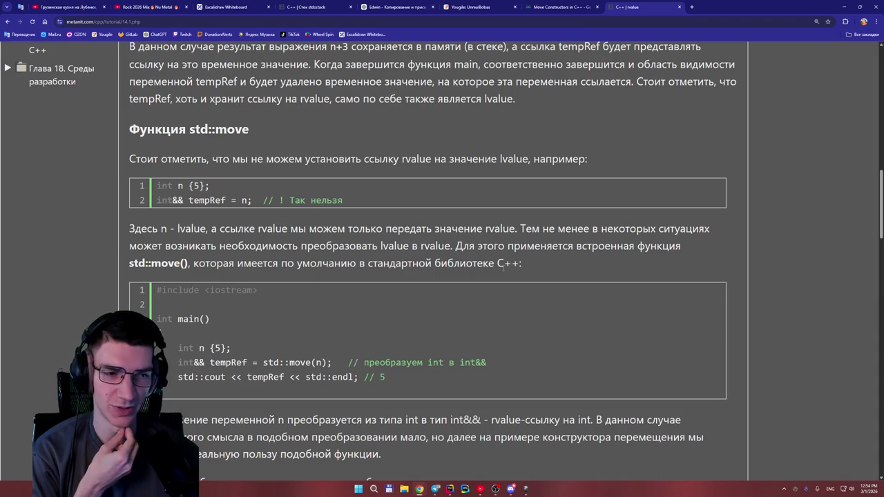
scroll(504, 269, "down", 1)
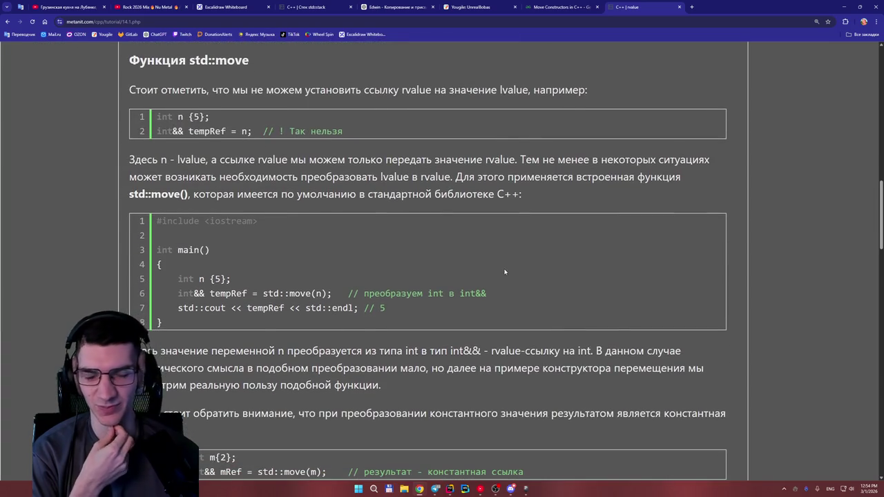
scroll(504, 270, "down", 1)
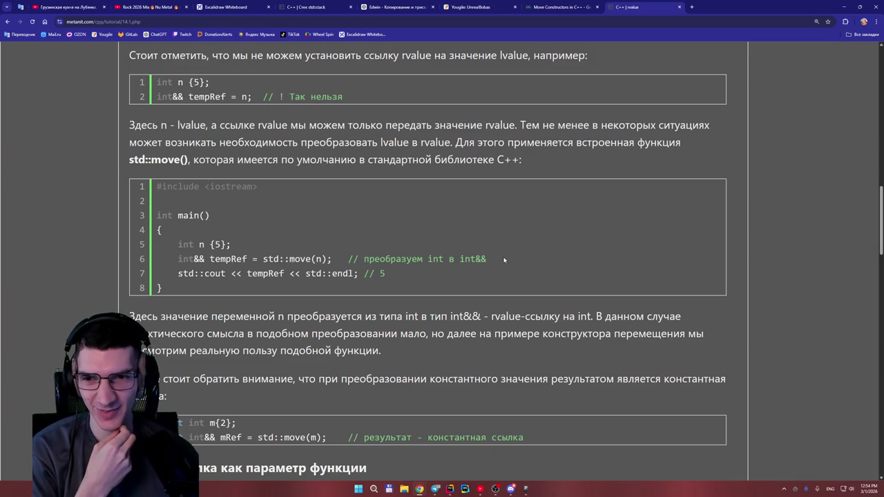
scroll(488, 256, "down", 1)
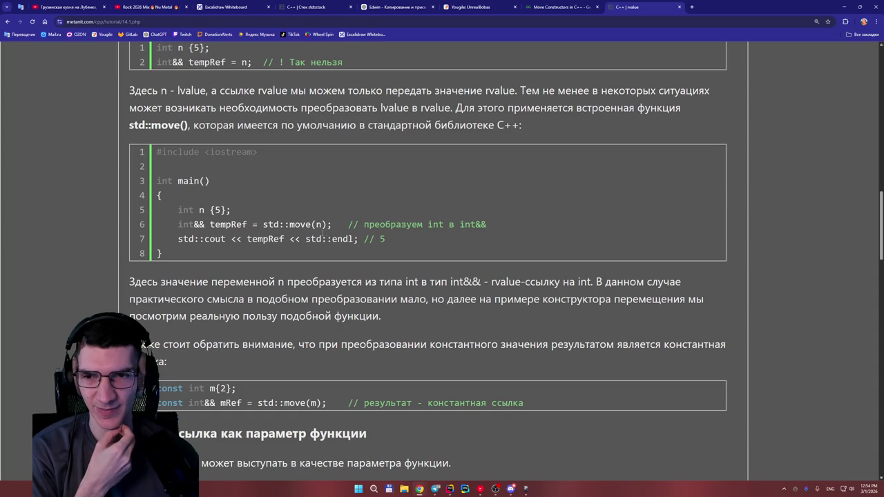
scroll(320, 235, "up", 3)
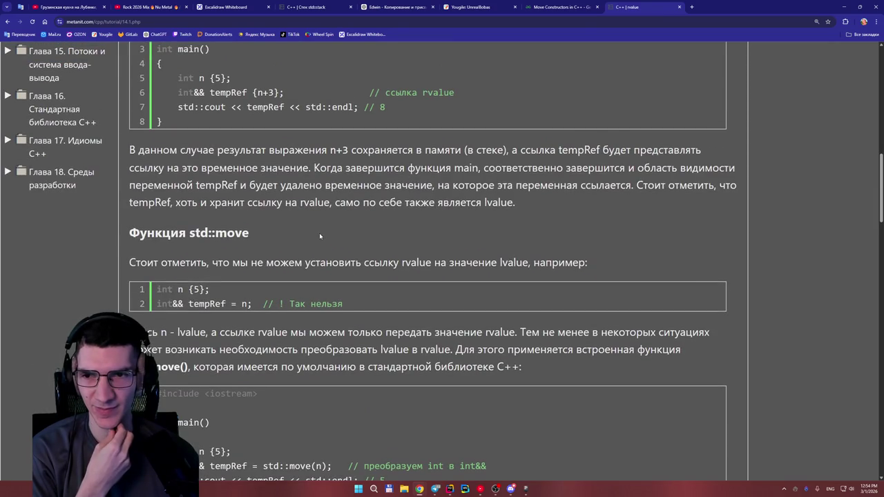
scroll(319, 233, "up", 2)
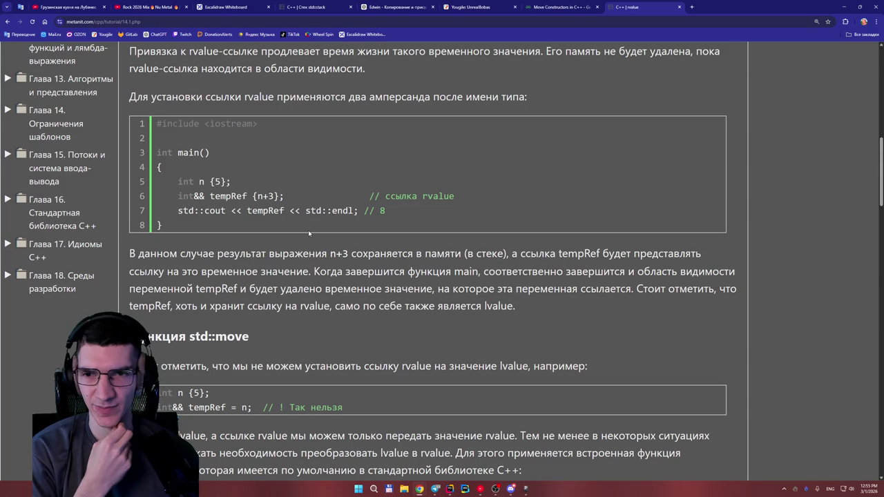
scroll(308, 230, "down", 3)
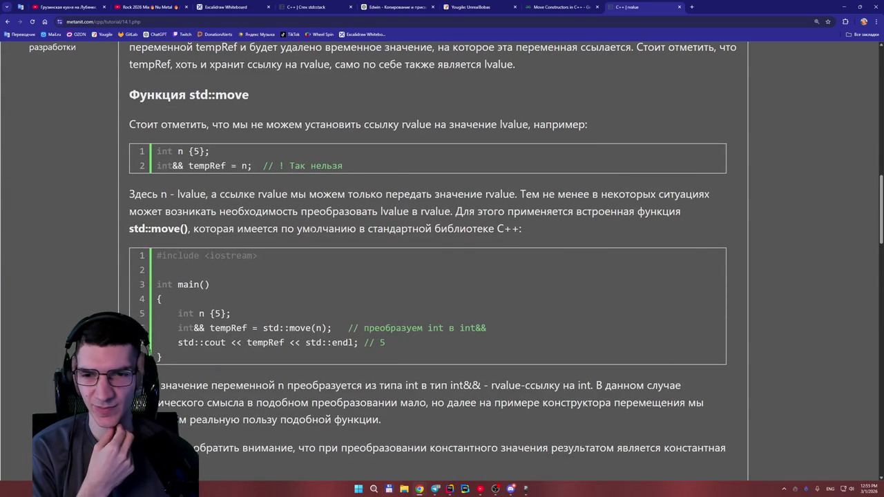
scroll(268, 191, "down", 2)
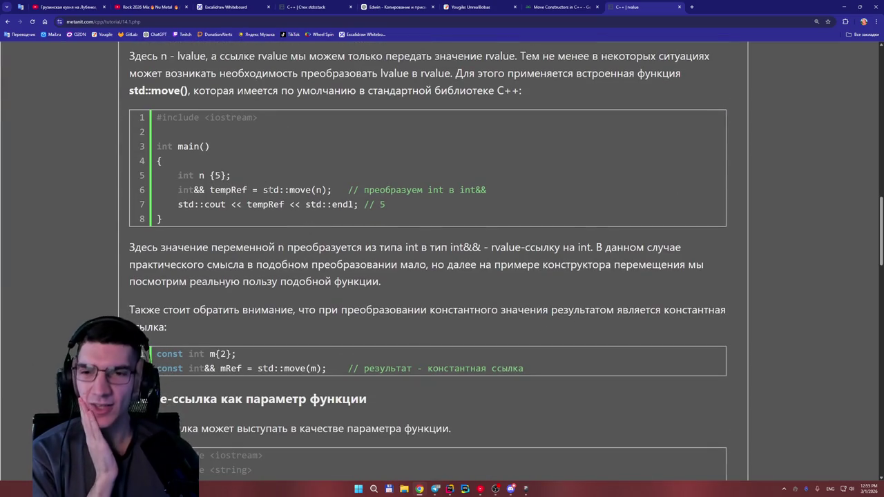
scroll(275, 187, "up", 1)
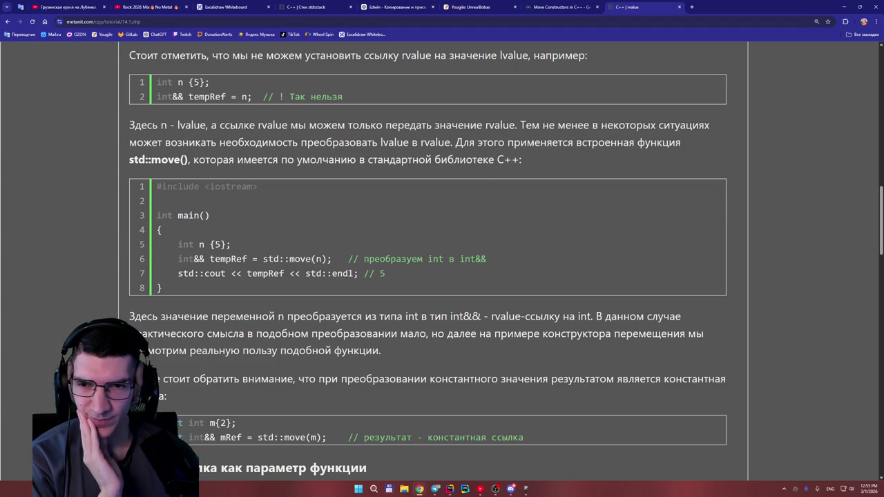
scroll(311, 256, "down", 1)
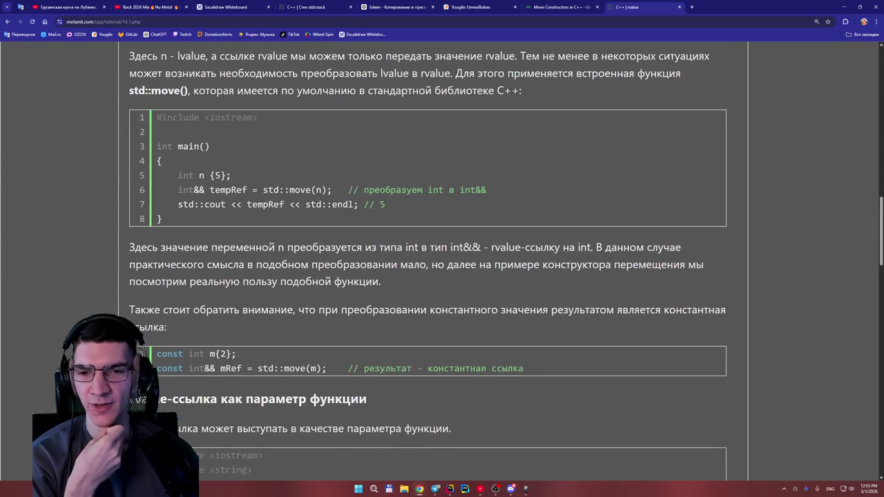
scroll(312, 257, "down", 1)
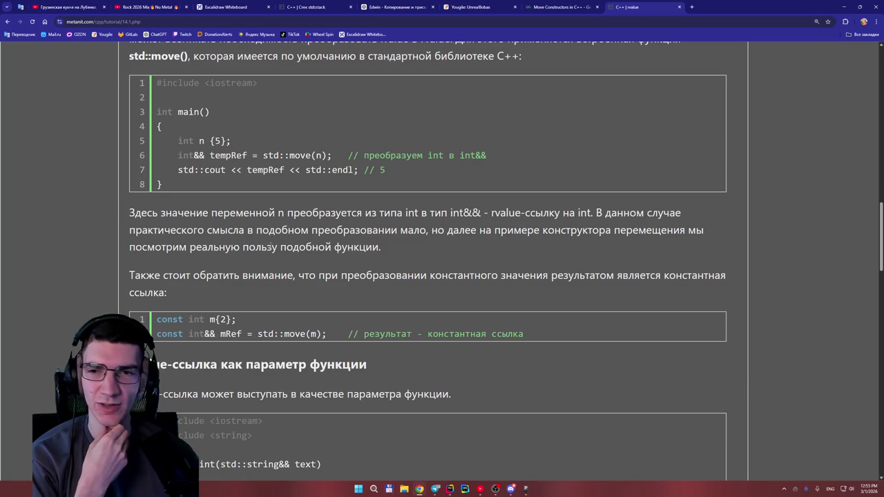
scroll(271, 246, "up", 1)
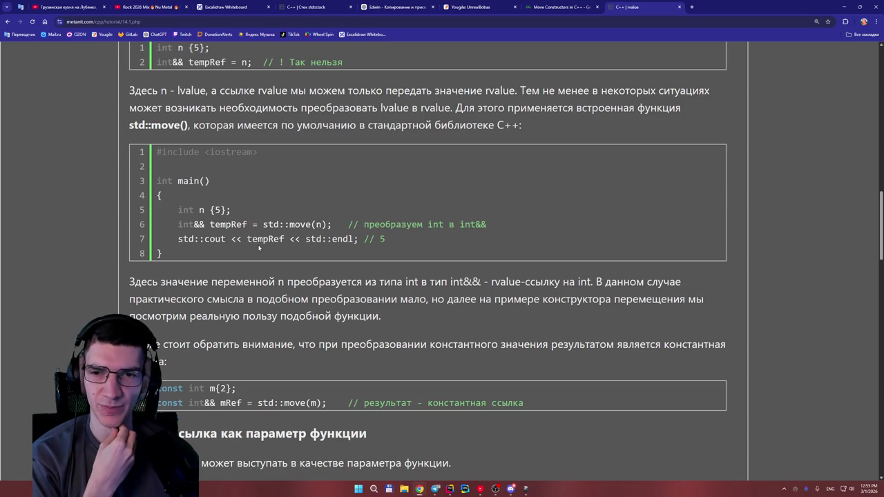
double_click(217, 209)
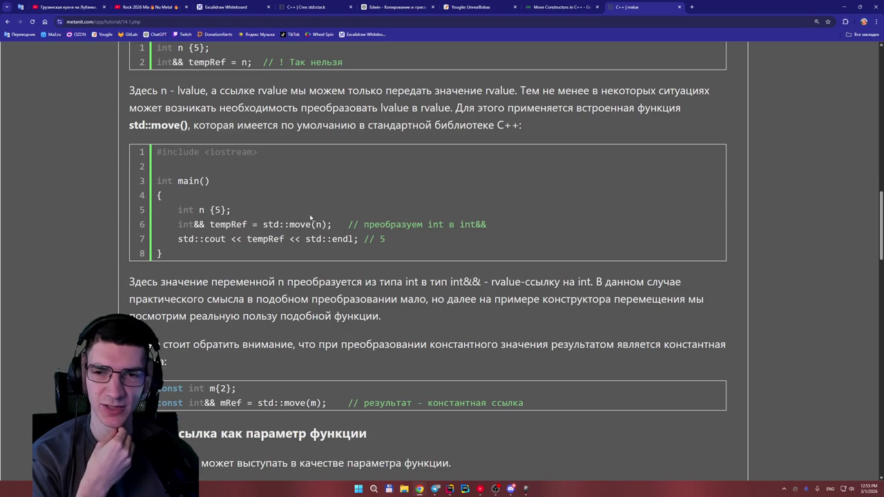
scroll(355, 147, "down", 3)
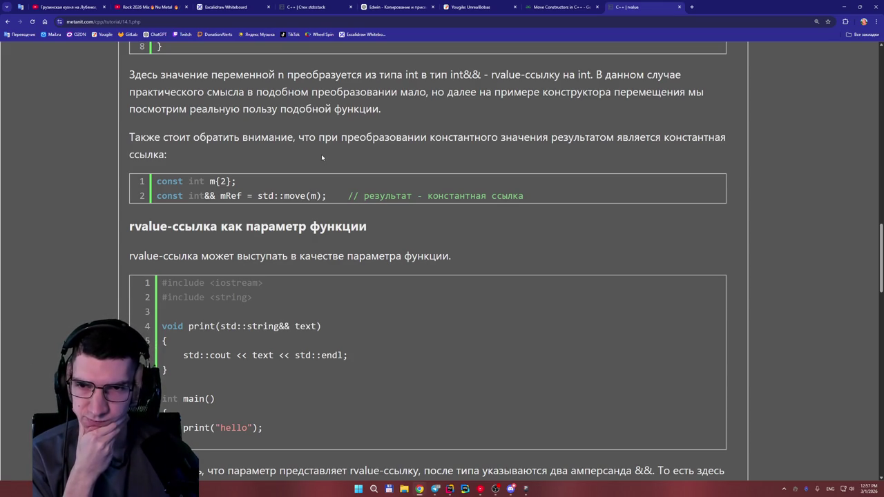
left_click_drag(257, 196, 290, 195)
left_click(335, 191)
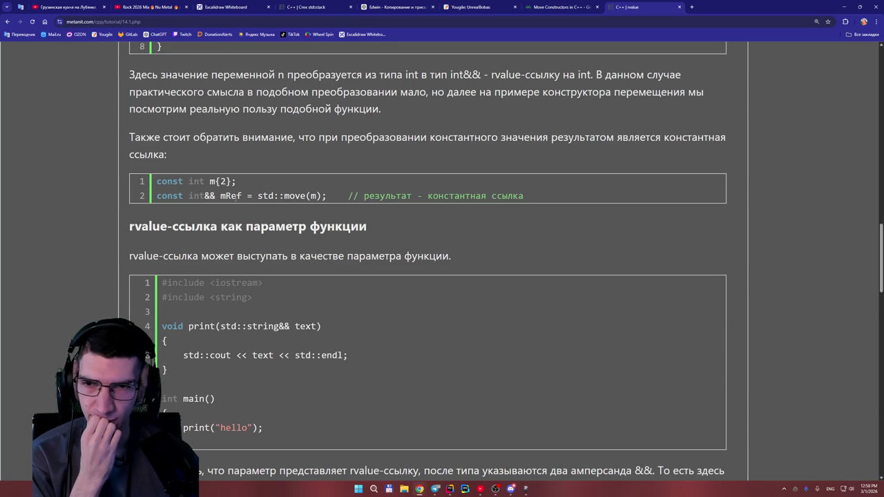
left_click_drag(242, 196, 163, 196)
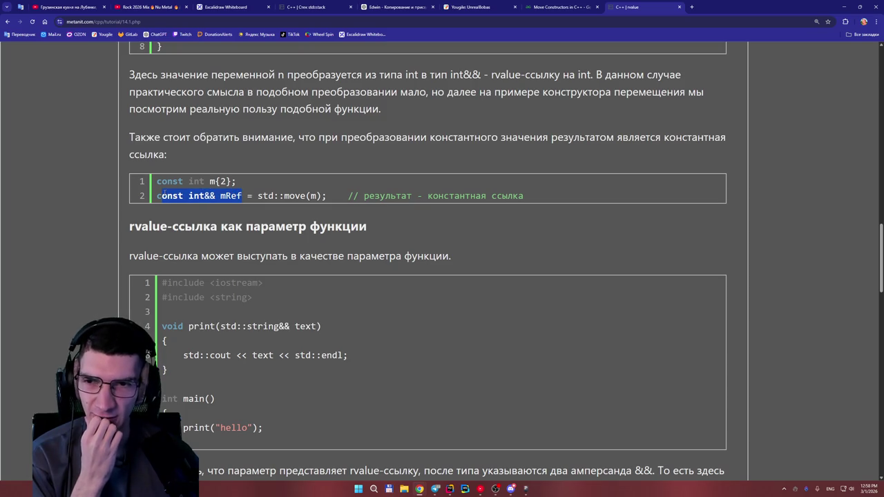
left_click_drag(256, 196, 355, 194)
left_click(339, 191)
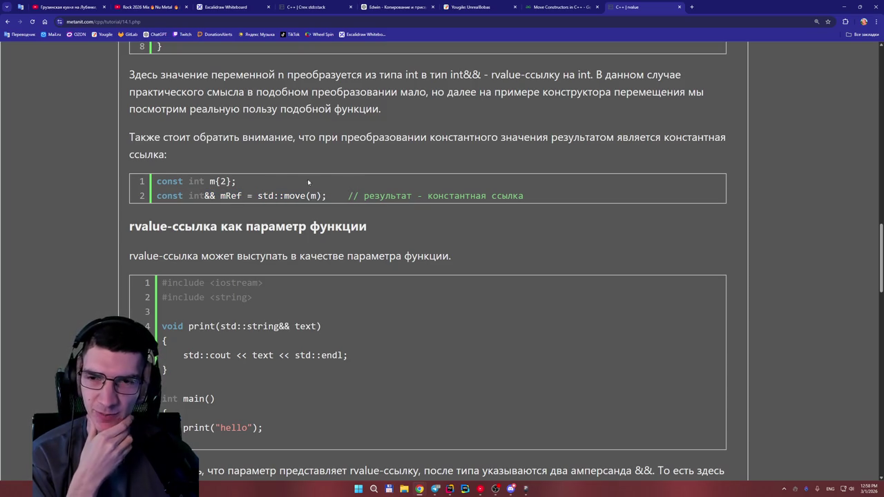
left_click_drag(188, 181, 155, 181)
left_click(159, 181)
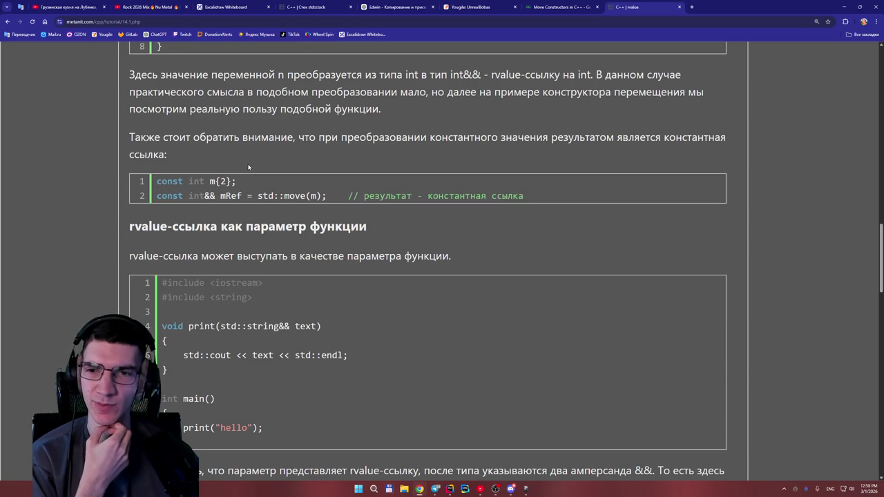
double_click(231, 196)
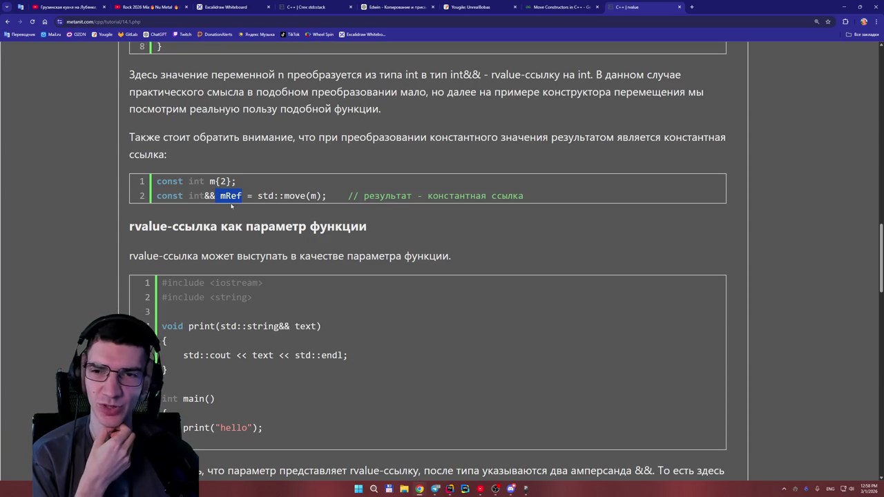
left_click(232, 196)
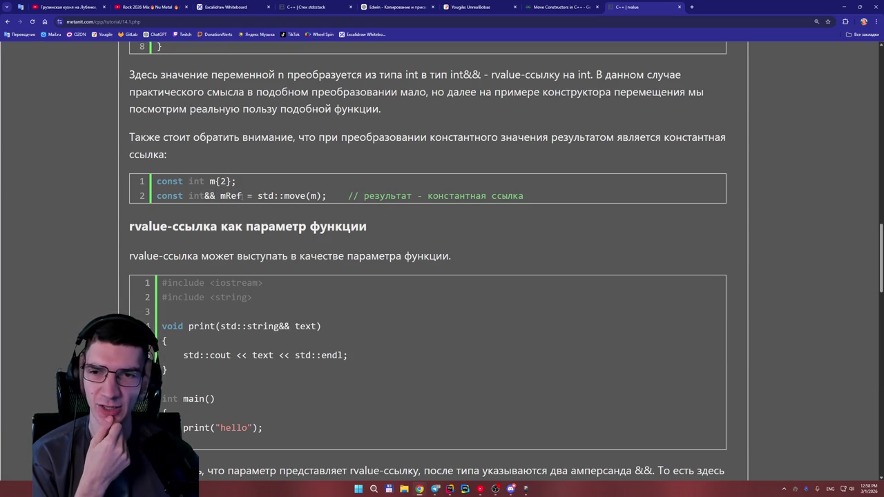
double_click(240, 196)
mouse_move(242, 197)
left_mouse_down()
mouse_move(270, 188)
mouse_move(293, 196)
left_mouse_up()
left_click(295, 176)
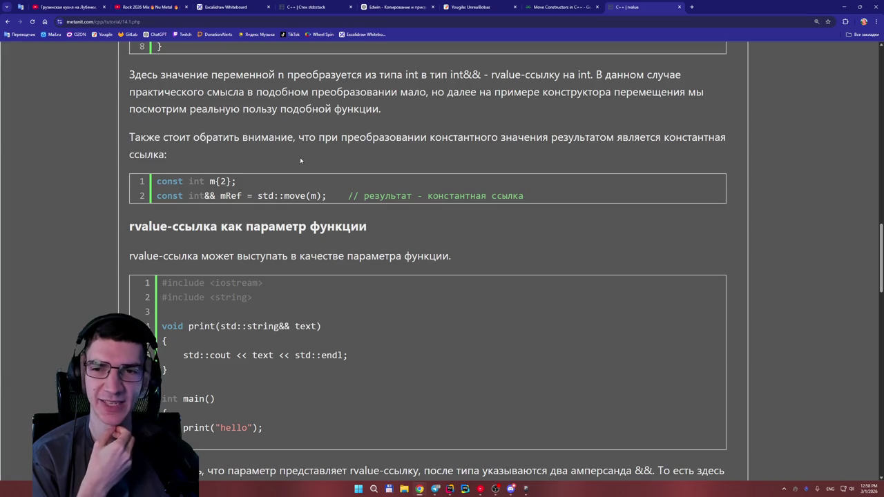
scroll(302, 157, "down", 2)
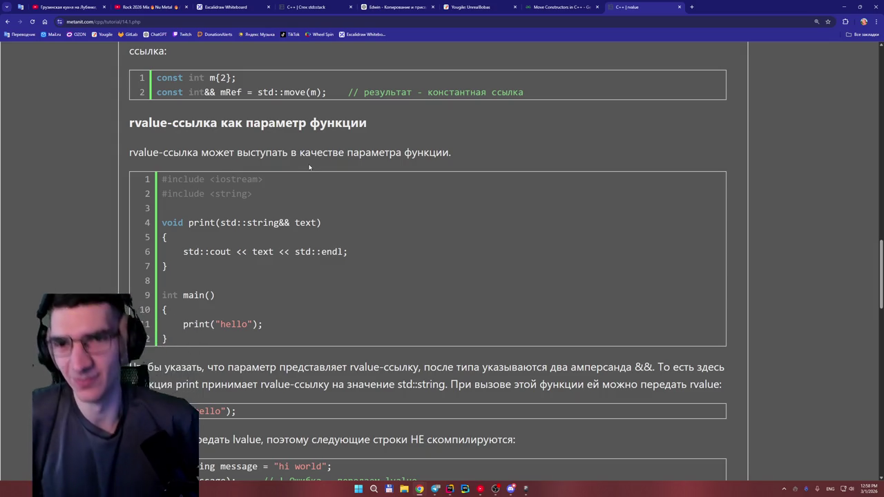
Step: Scroll from the print(std::string&& text) example to the lvalue error and print(std::move(message)) fix
double_click(265, 92)
left_click(289, 105)
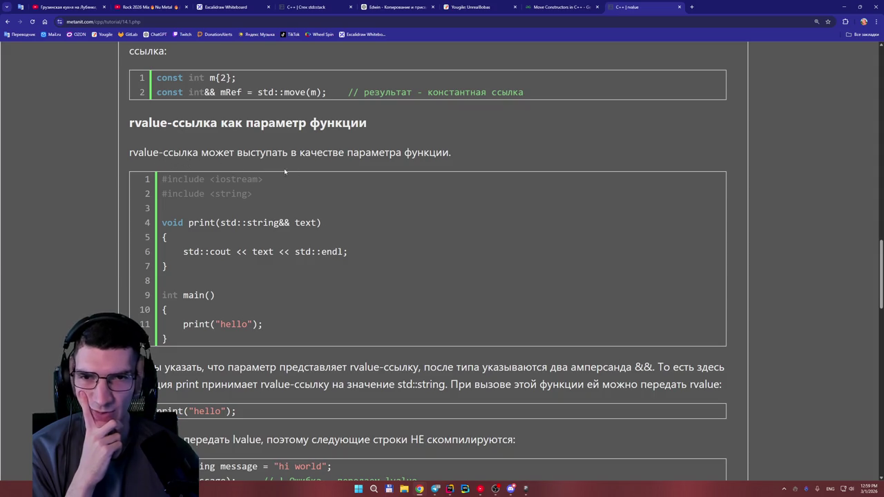
scroll(414, 162, "down", 1)
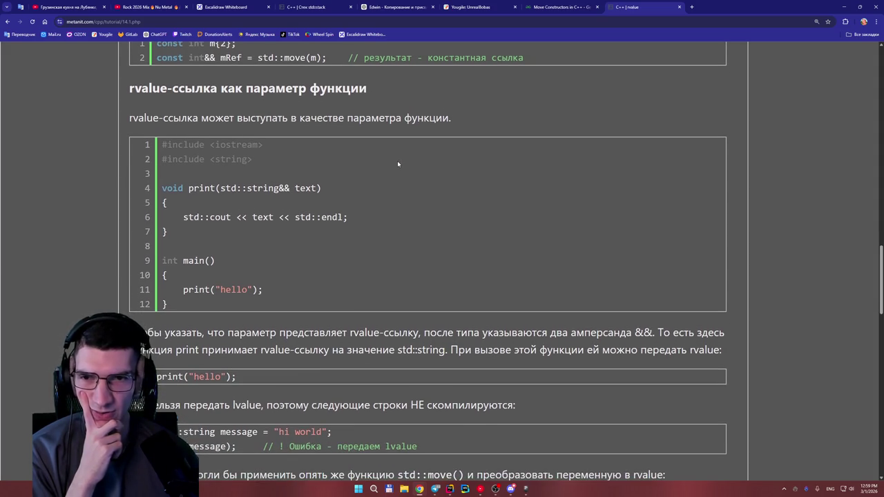
scroll(397, 160, "down", 1)
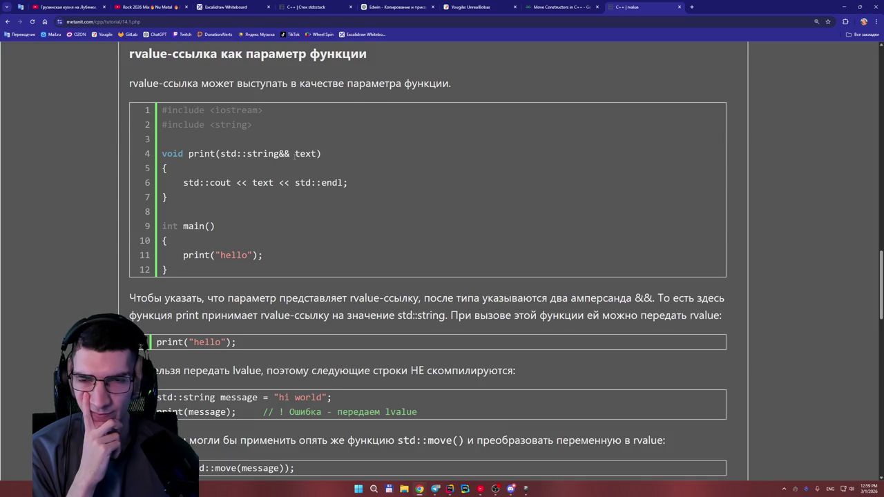
scroll(293, 159, "down", 1)
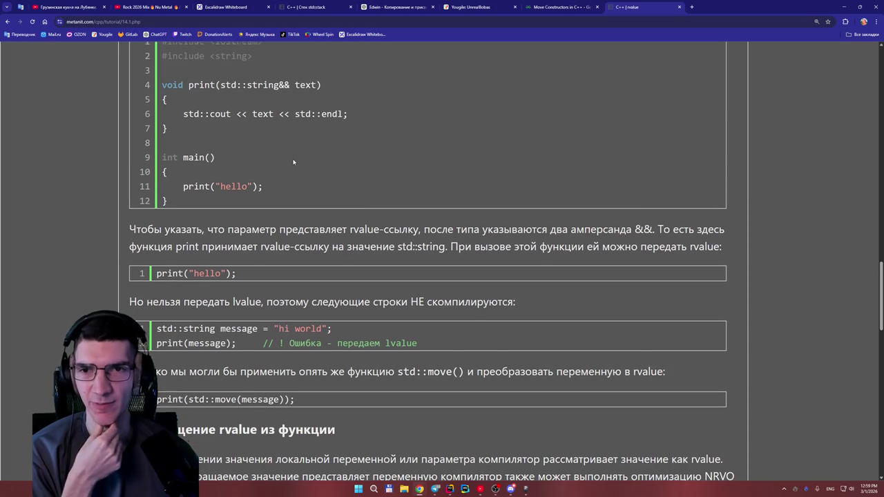
scroll(293, 161, "up", 1)
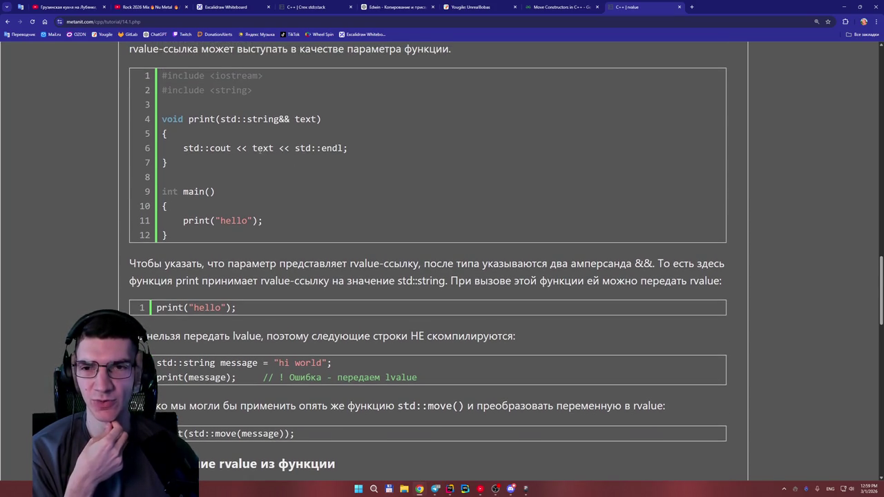
scroll(260, 152, "down", 1)
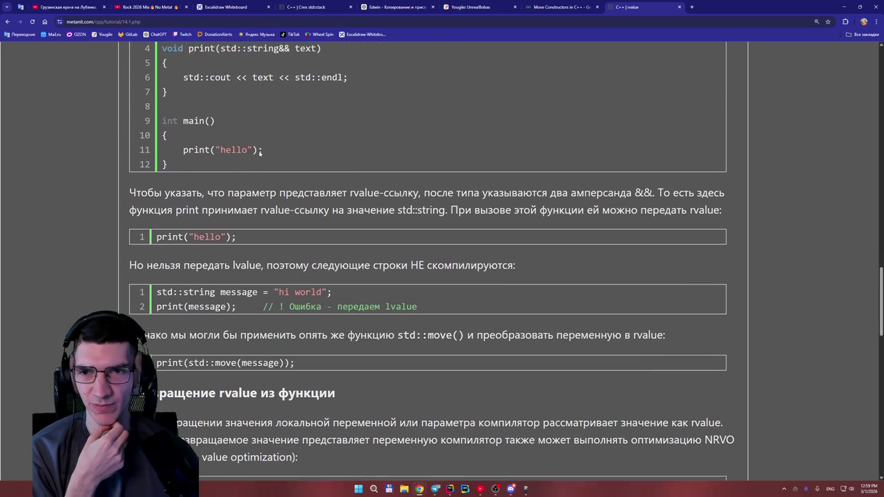
scroll(261, 151, "up", 1)
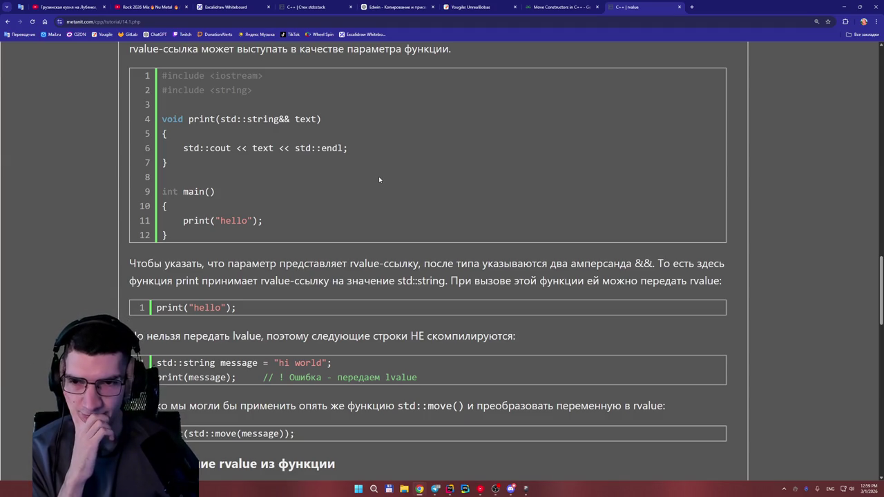
scroll(378, 178, "down", 1)
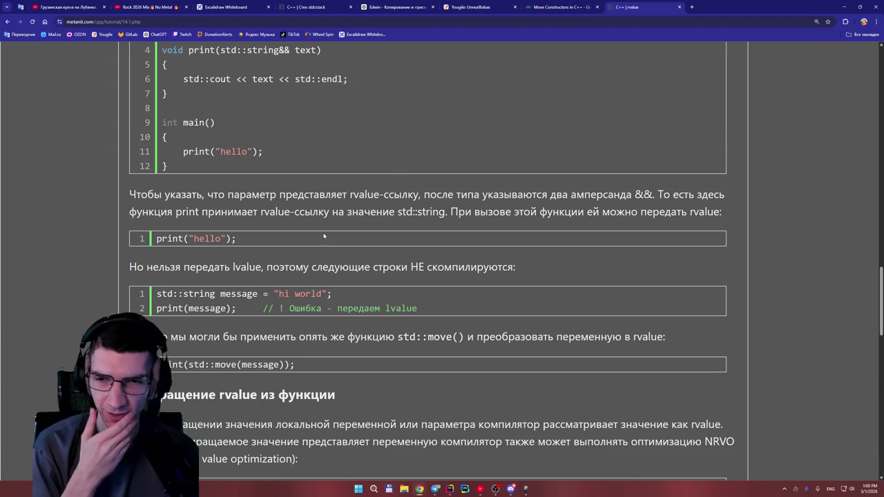
left_click_drag(258, 294, 247, 294)
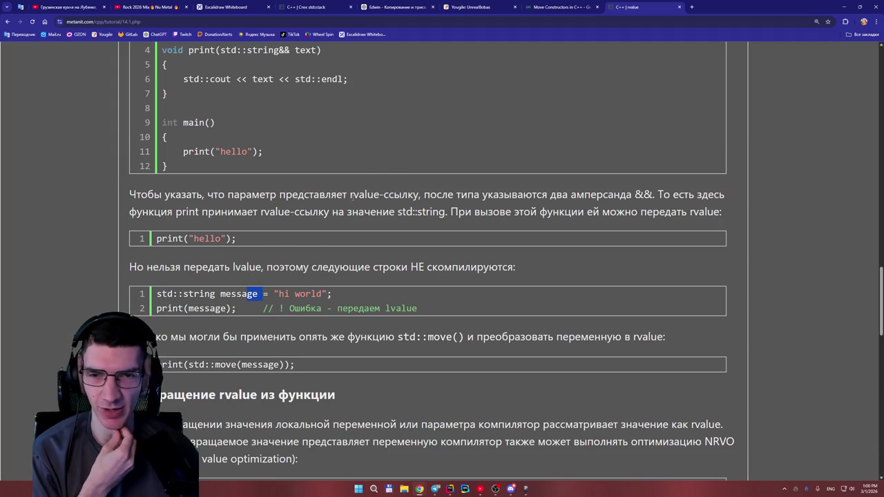
left_click(301, 238)
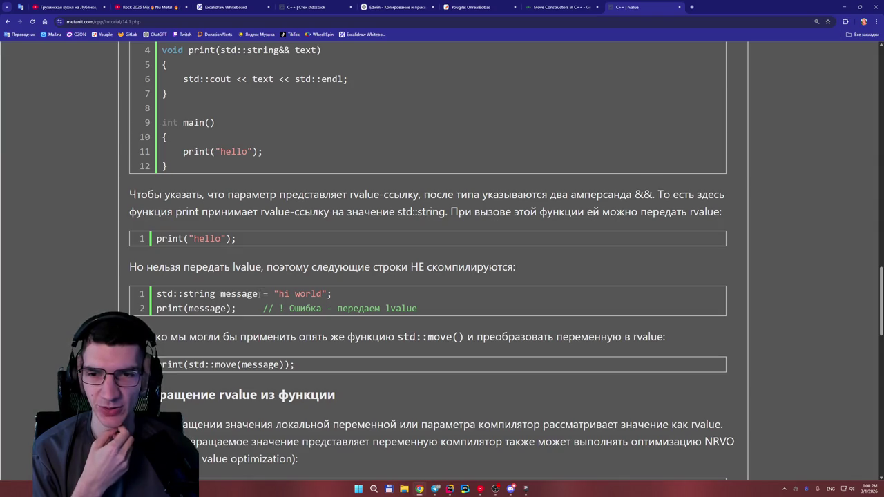
left_click_drag(258, 294, 220, 293)
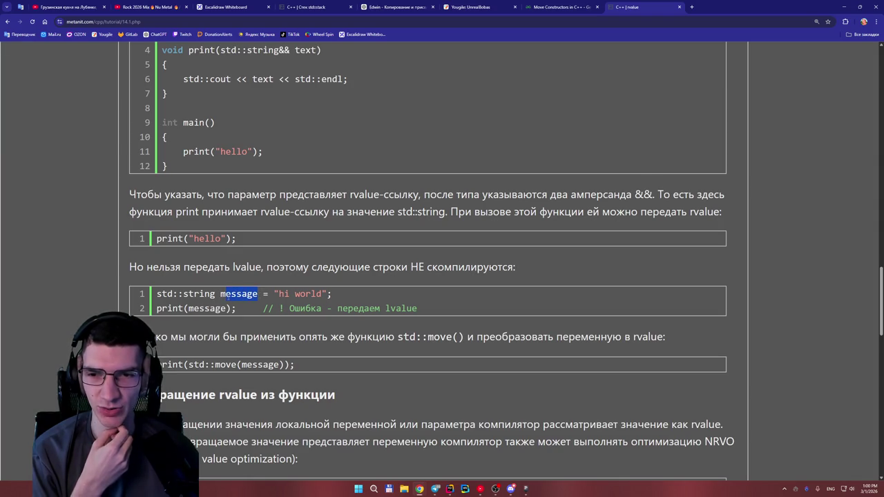
left_click(270, 255)
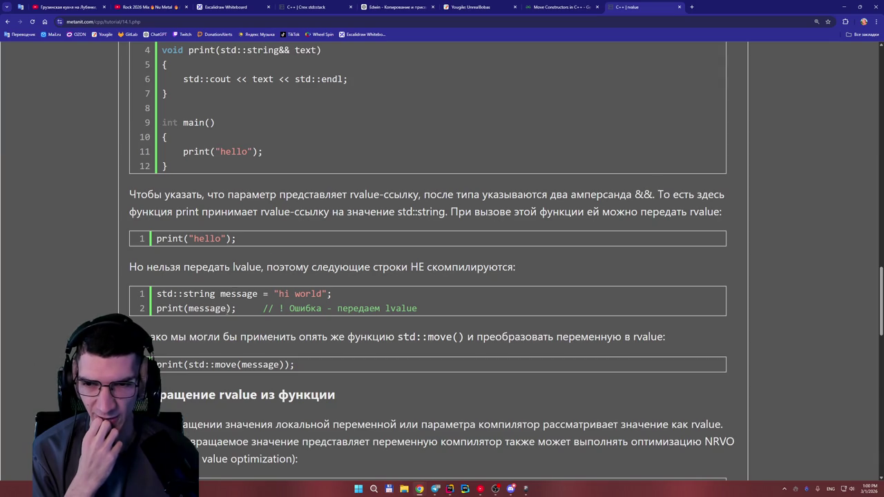
left_click_drag(275, 293, 325, 294)
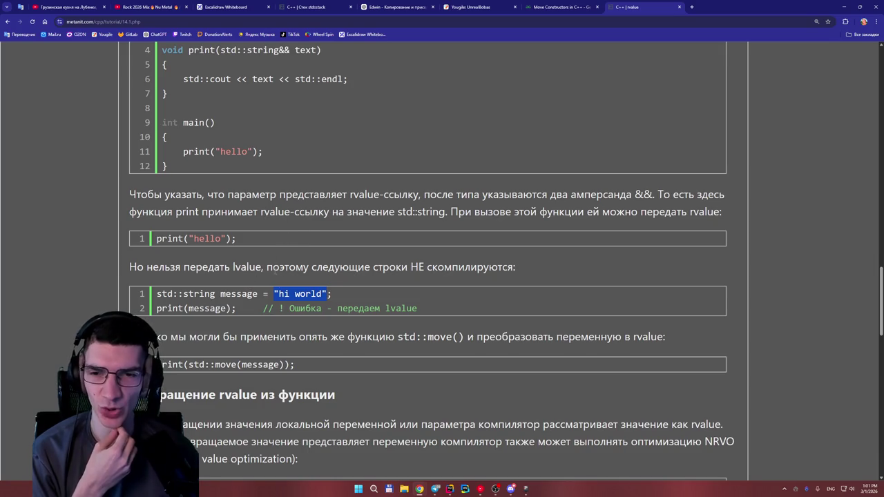
scroll(273, 274, "down", 1)
left_click(270, 319)
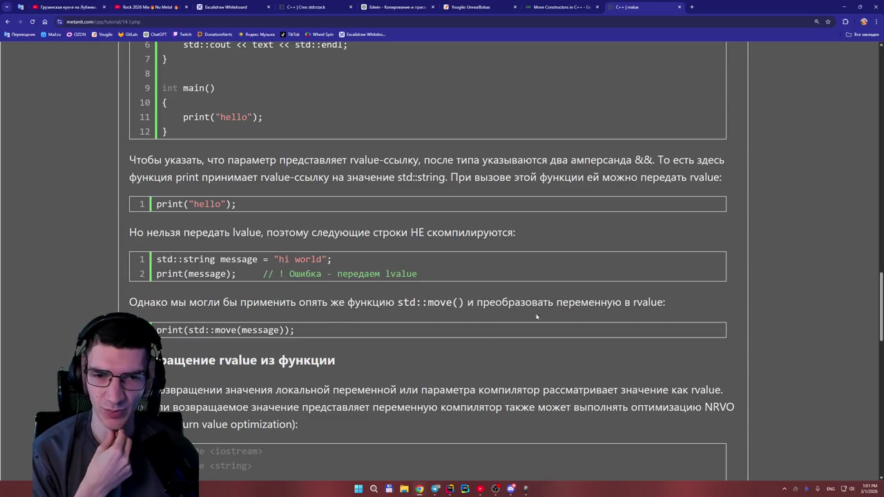
Step: Scroll down to the defaultMessage NRVO example, then back up to 'Возвращение rvalue из функции'
scroll(350, 290, "down", 1)
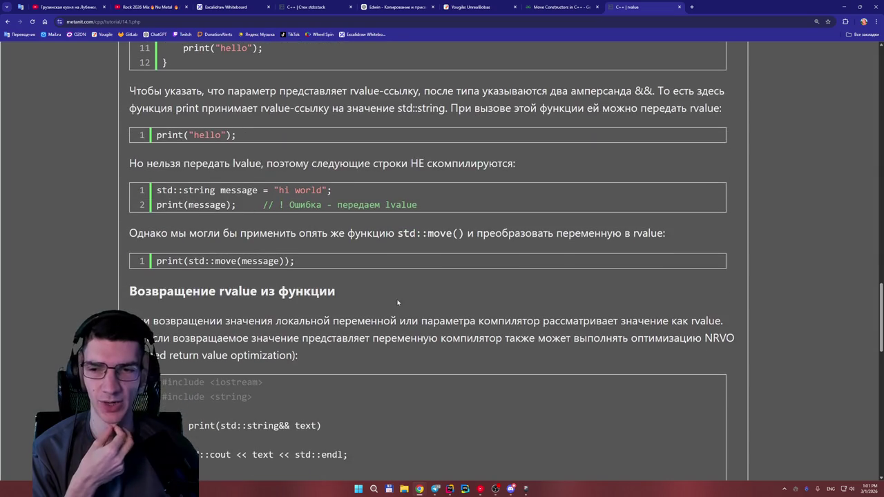
scroll(341, 287, "down", 1)
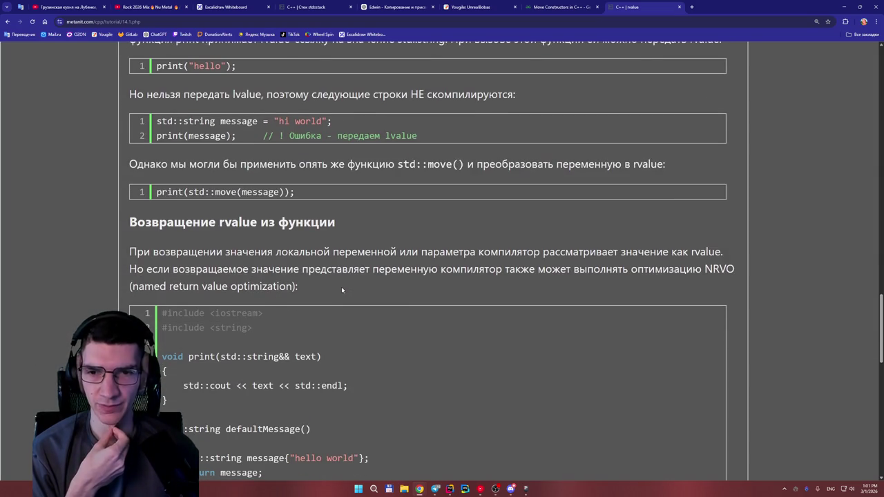
scroll(340, 288, "down", 10)
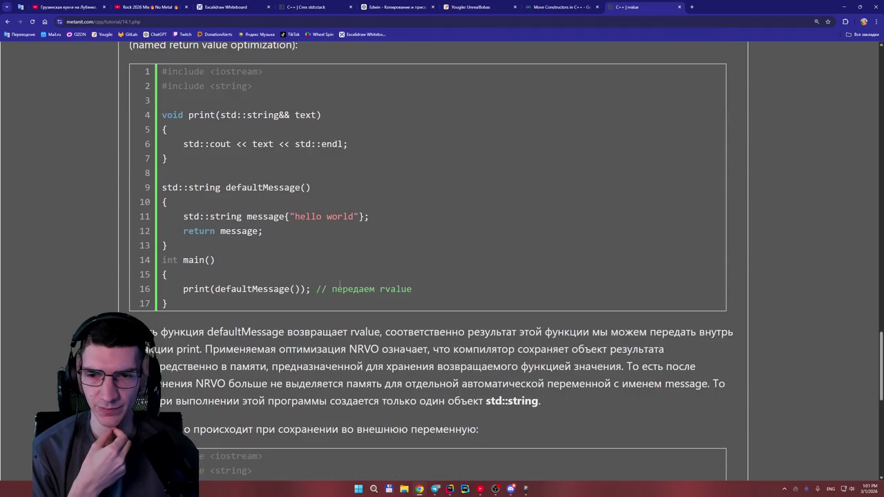
scroll(339, 285, "up", 8)
scroll(339, 285, "up", 3)
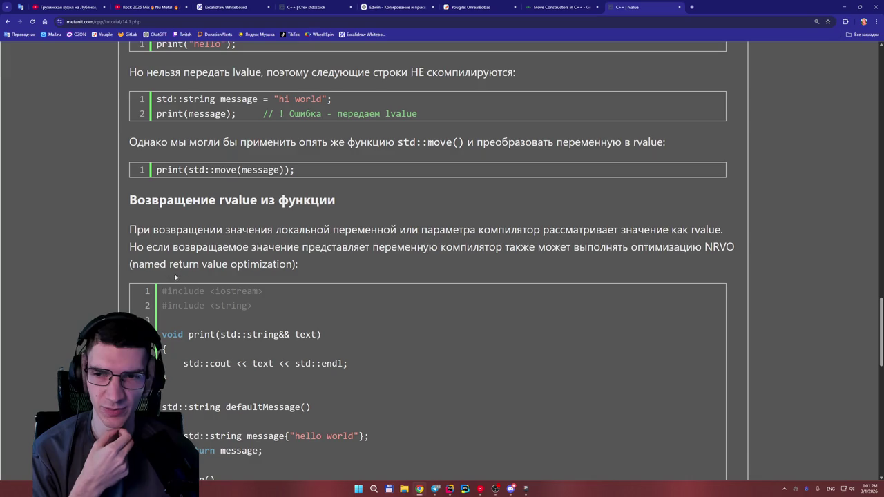
Step: Mark a word in the NRVO sentence, then scroll down to the full defaultMessage code block
mouse_move(219, 264)
left_mouse_down()
mouse_move(202, 264)
mouse_move(242, 266)
left_mouse_up()
left_click(312, 266)
scroll(312, 265, "down", 1)
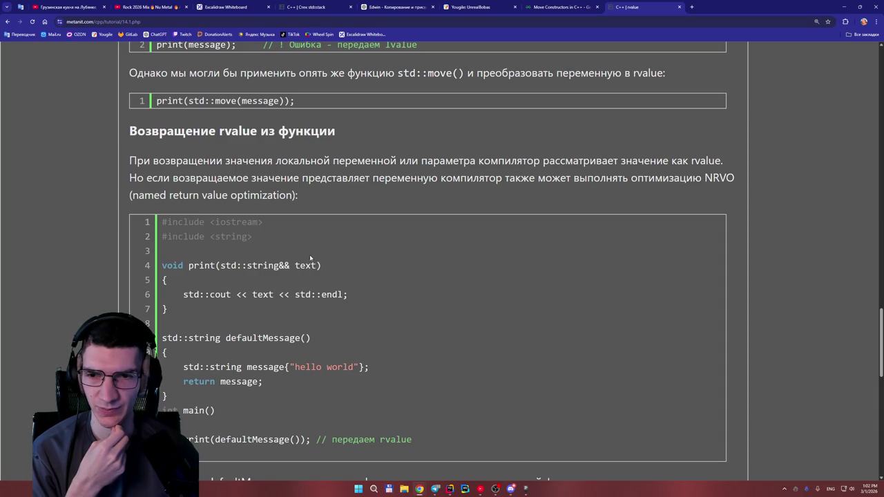
scroll(310, 254, "down", 1)
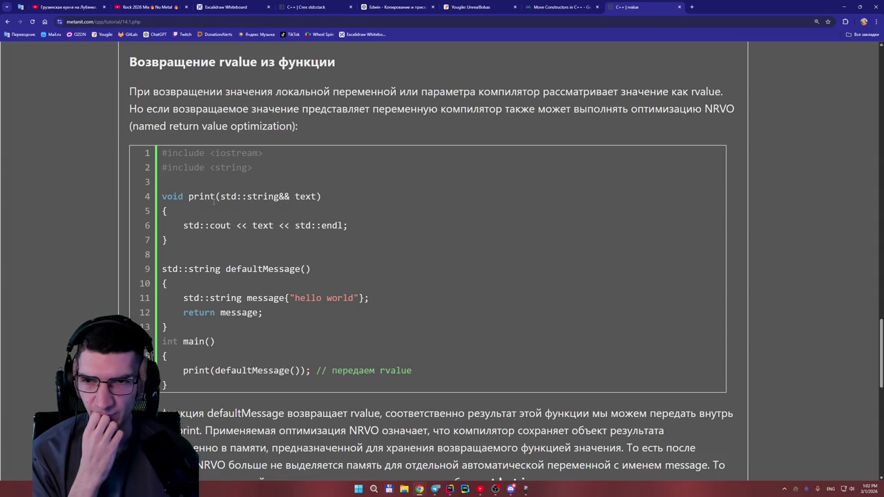
scroll(266, 243, "down", 1)
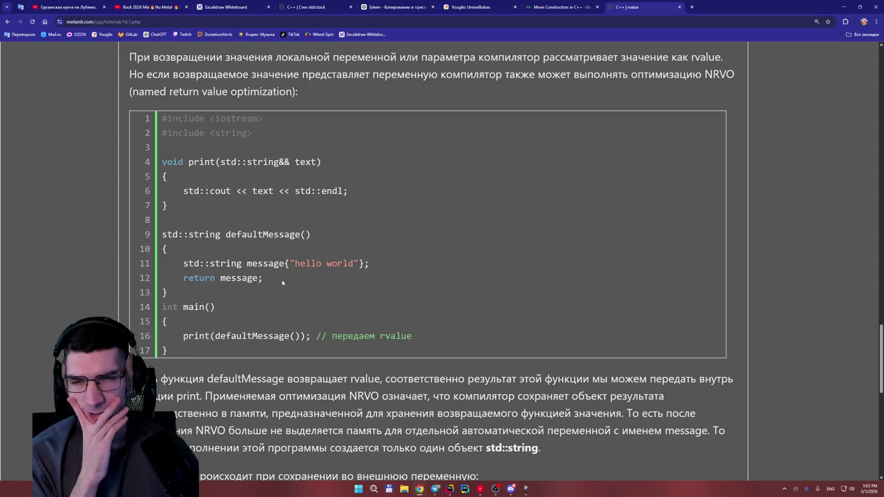
Step: Highlight the message declaration and return lines, then bring the single-object explanation into view
left_click_drag(279, 278, 220, 263)
left_click(246, 288)
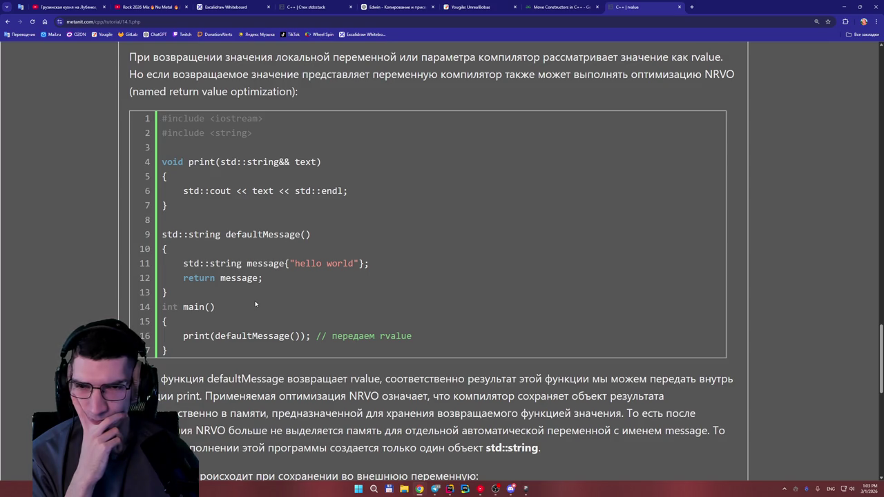
scroll(255, 304, "down", 3)
scroll(255, 304, "up", 2)
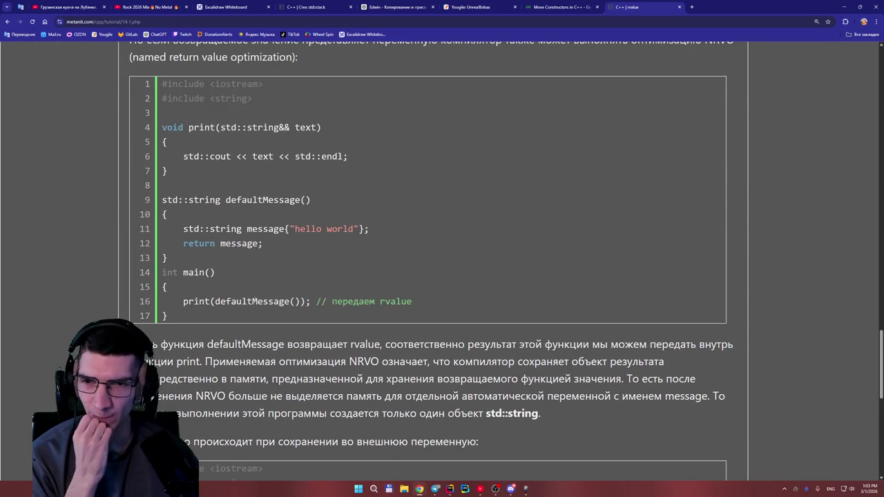
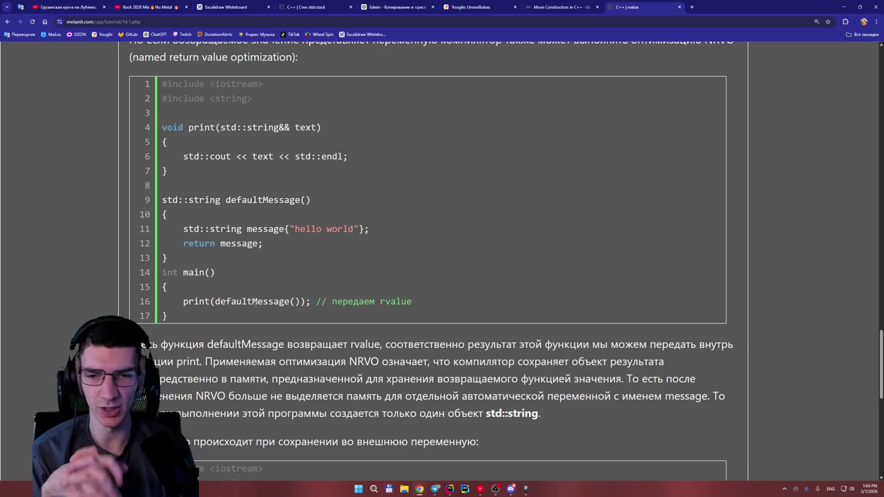
Step: Read the rvalue lesson to its final NRVO string example, then go to the Конструктор перемещения lesson
scroll(339, 300, "down", 1)
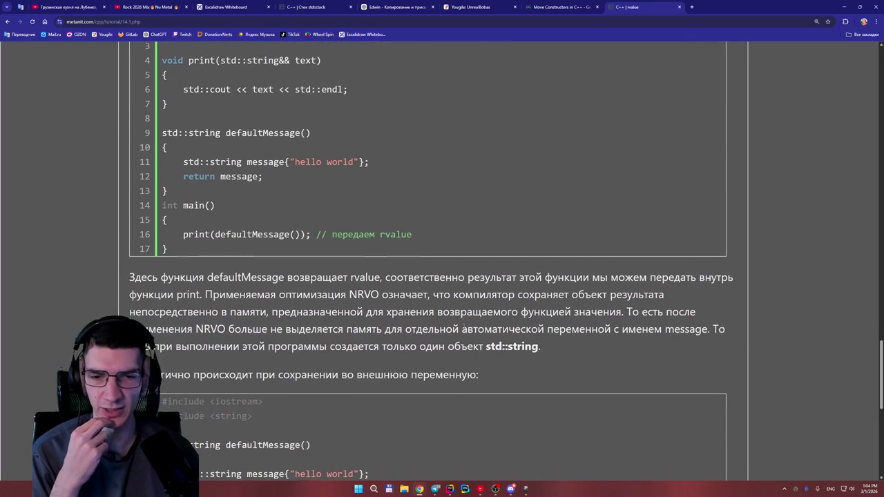
left_click_drag(542, 354, 526, 343)
left_click(565, 341)
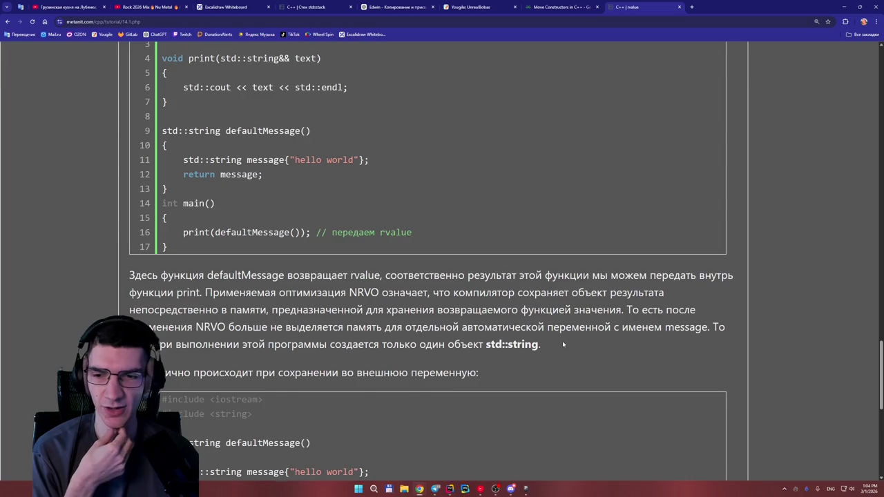
scroll(563, 343, "down", 3)
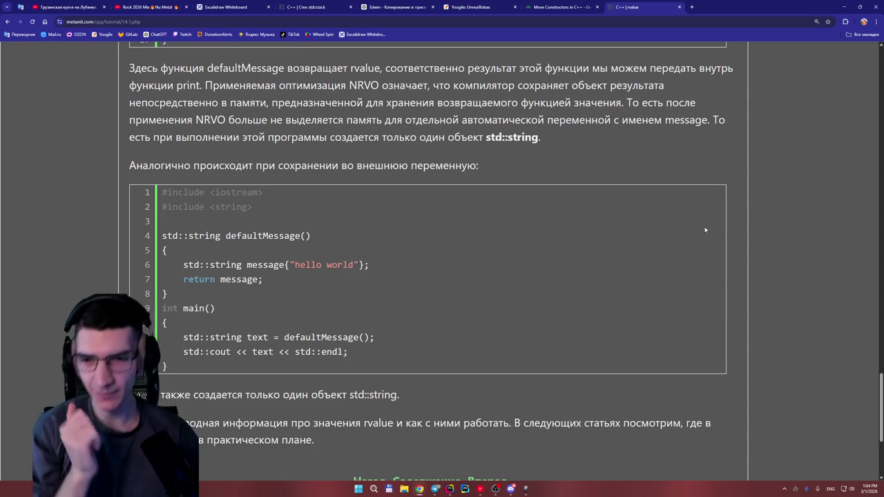
scroll(403, 237, "down", 3)
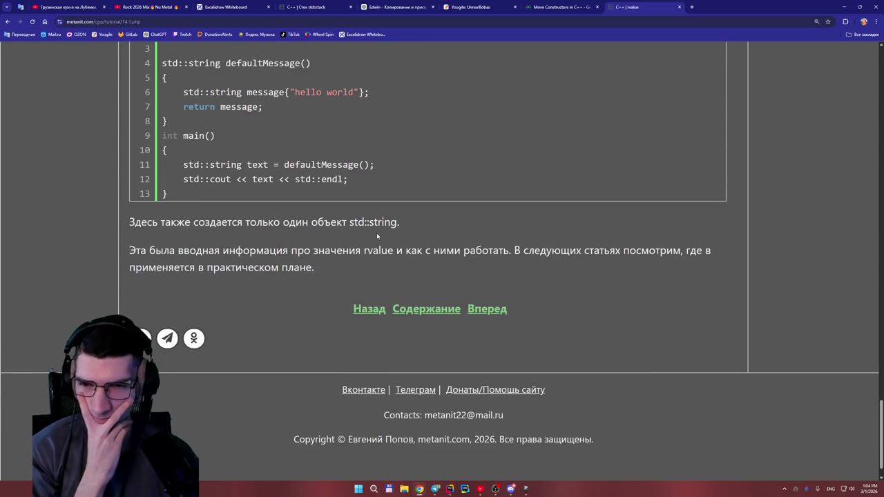
scroll(377, 233, "up", 1)
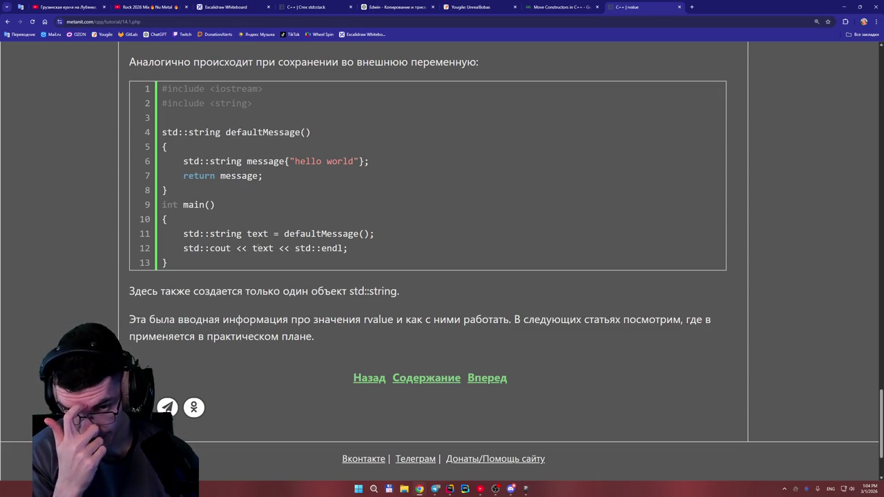
scroll(309, 233, "up", 1)
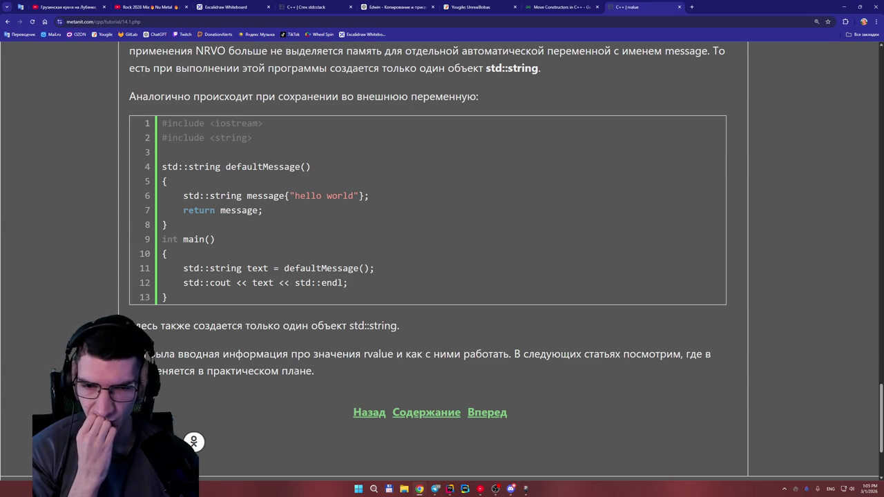
left_click_drag(315, 371, 280, 371)
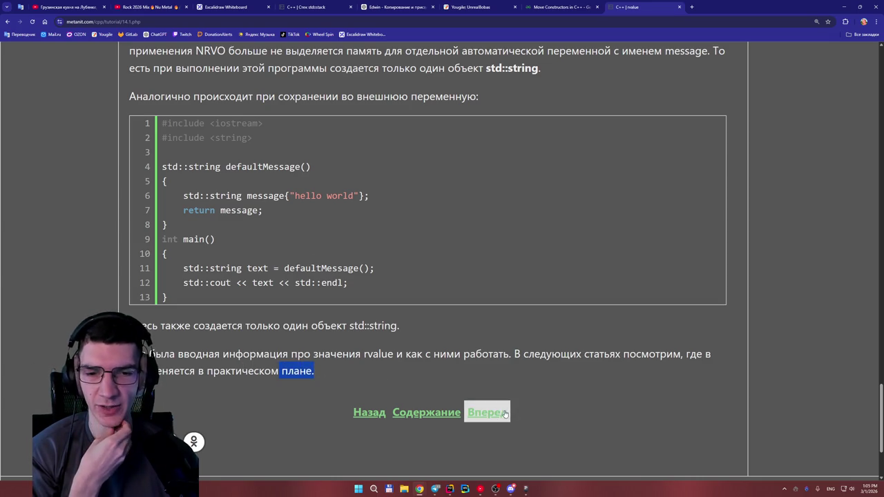
left_click(487, 412)
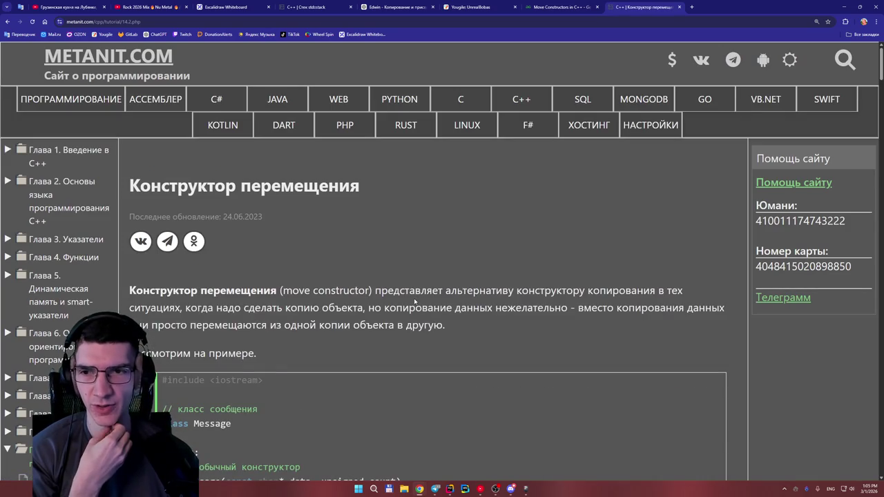
Step: Read through the Конструктор перемещения lesson, scrolling down and back up
scroll(413, 299, "down", 4)
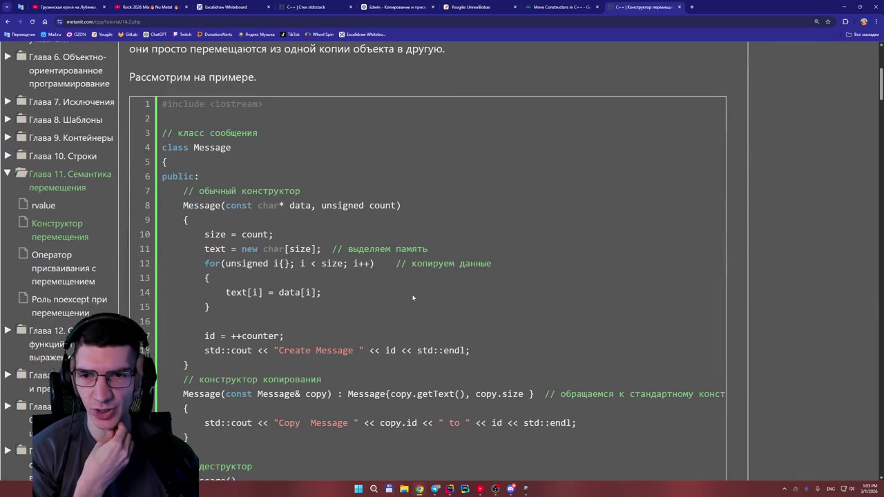
scroll(407, 298, "down", 5)
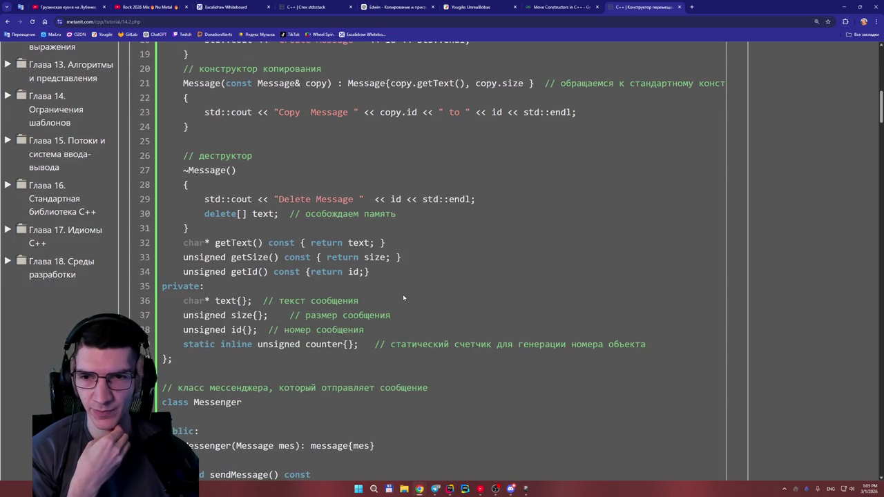
scroll(403, 298, "down", 15)
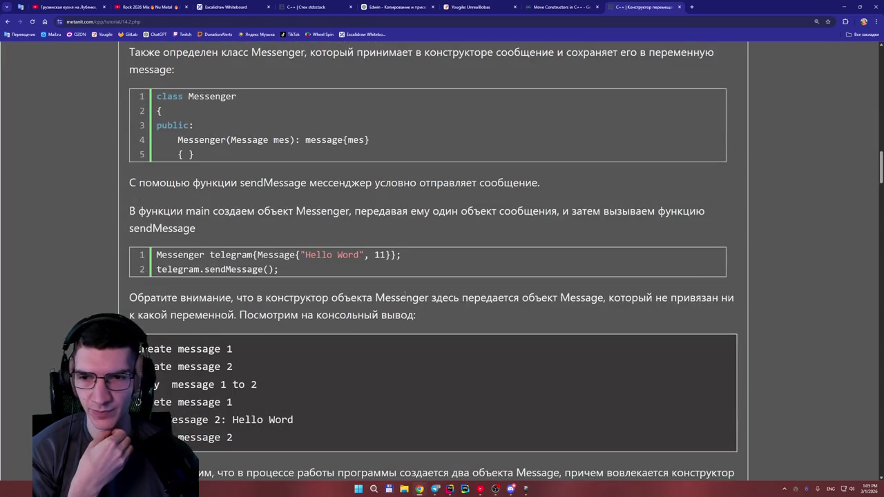
scroll(404, 296, "down", 10)
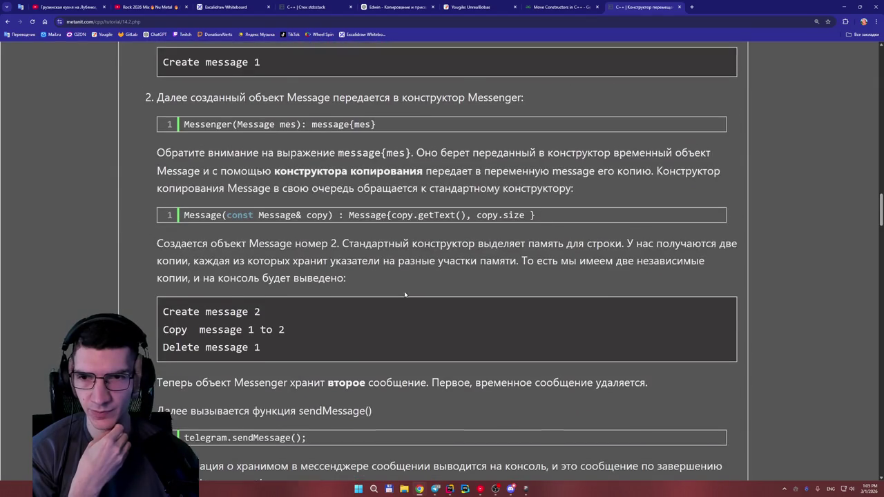
scroll(406, 295, "up", 2)
scroll(404, 290, "down", 15)
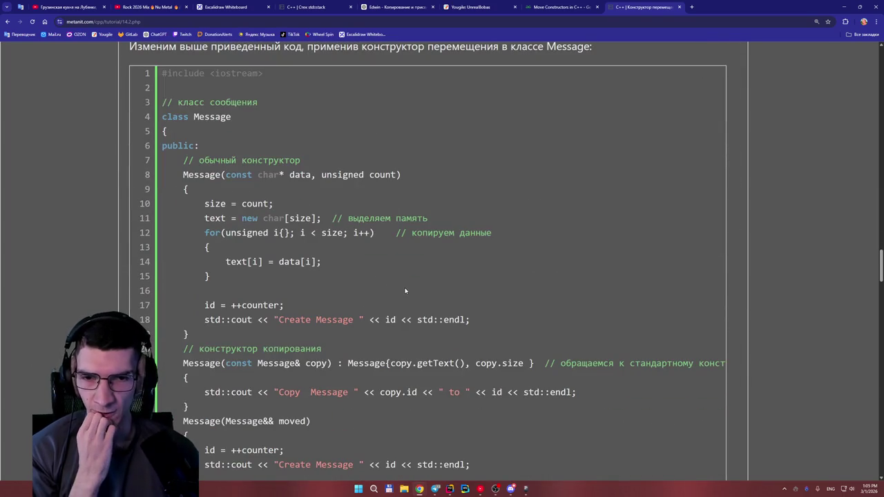
scroll(400, 279, "down", 5)
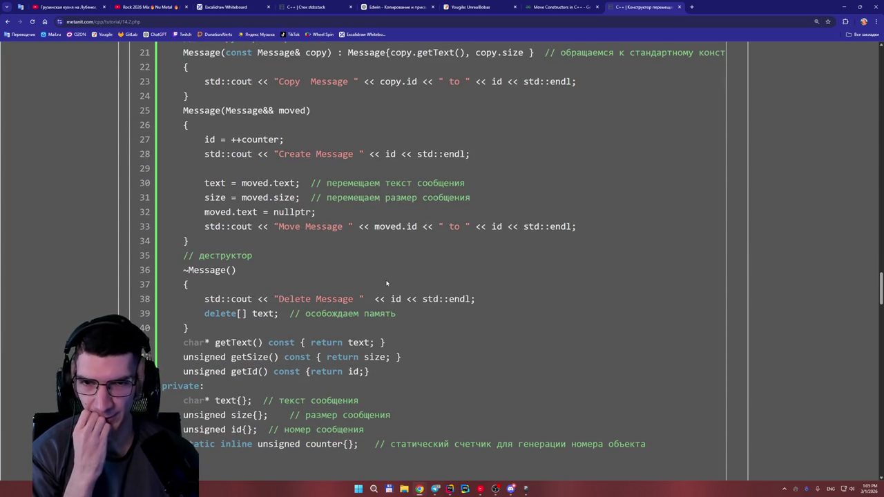
scroll(386, 283, "down", 6)
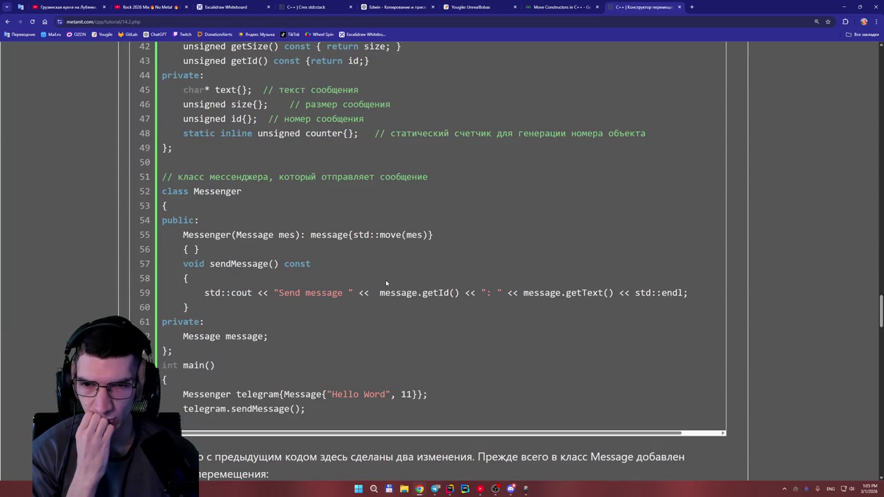
scroll(385, 283, "down", 3)
scroll(386, 280, "up", 15)
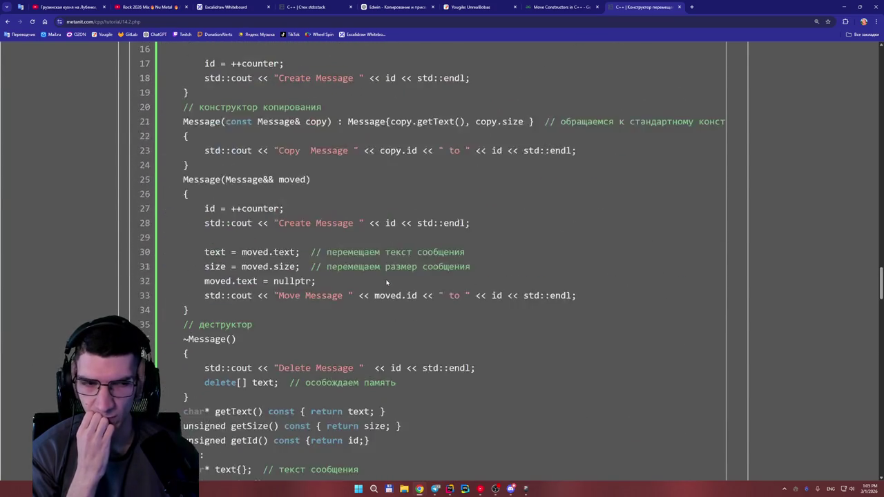
scroll(386, 279, "up", 15)
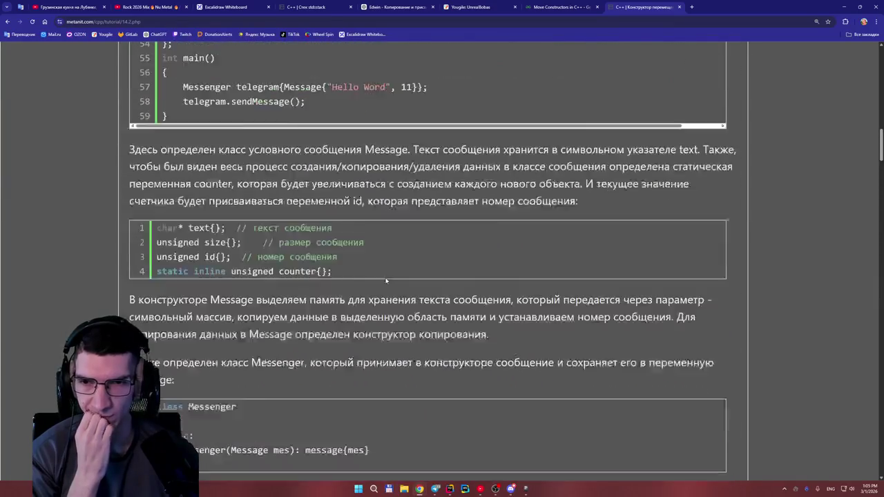
scroll(386, 280, "up", 4)
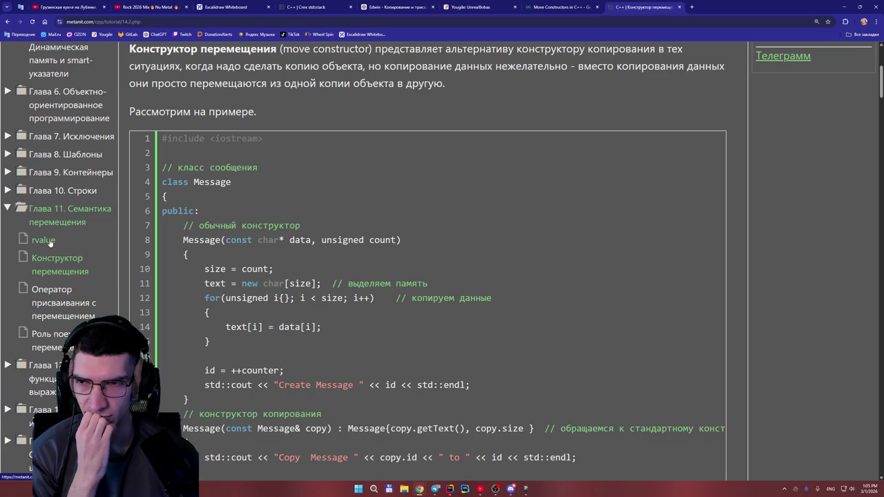
scroll(49, 242, "up", 2)
scroll(67, 238, "up", 2)
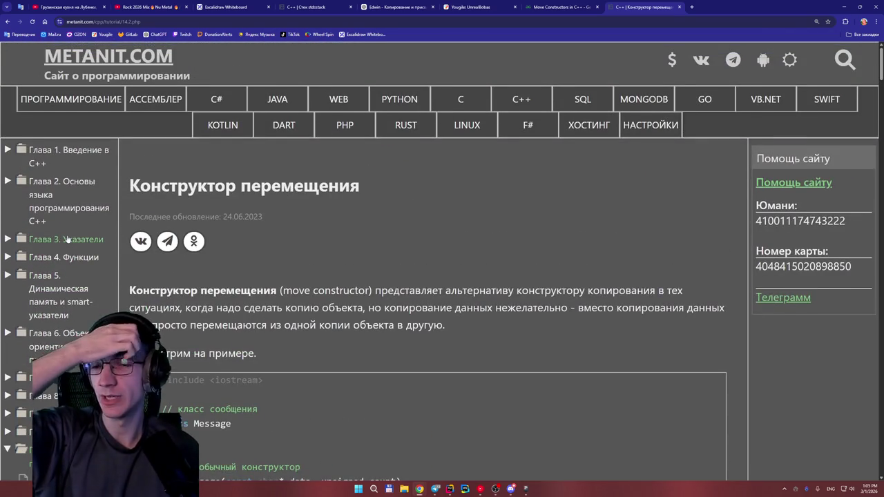
scroll(67, 238, "down", 6)
scroll(67, 238, "up", 3)
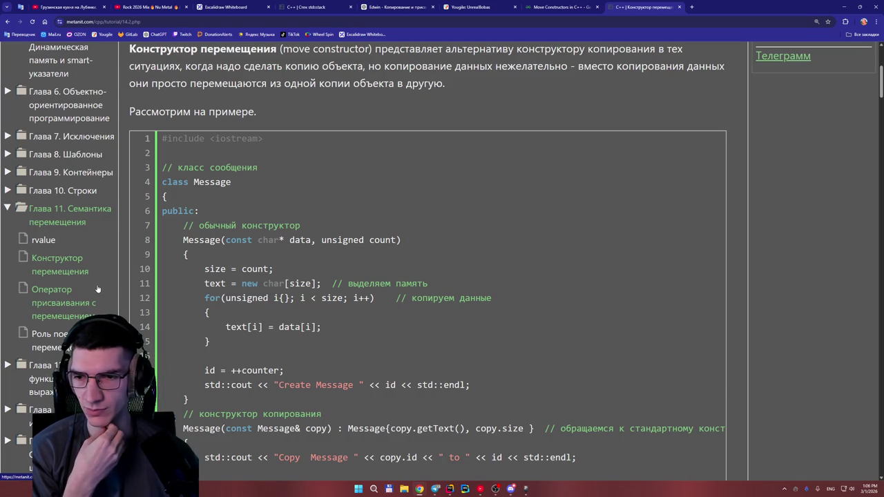
Step: Revisit the rvalue lesson from the sidebar, return to Конструктор перемещения, and open a new tab
left_click(43, 240)
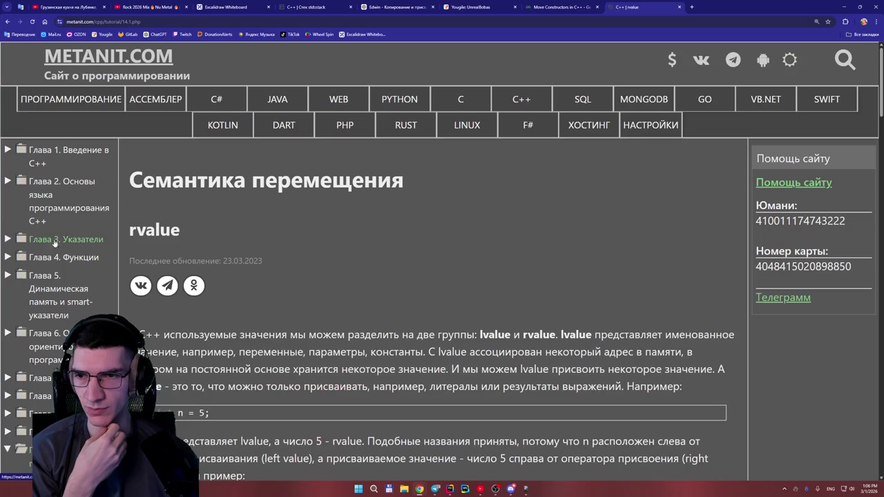
scroll(263, 278, "down", 3)
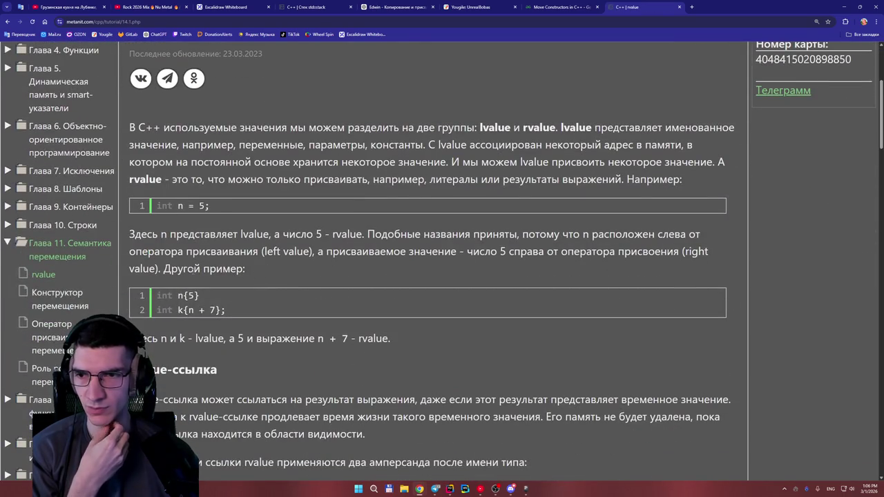
left_click(68, 302)
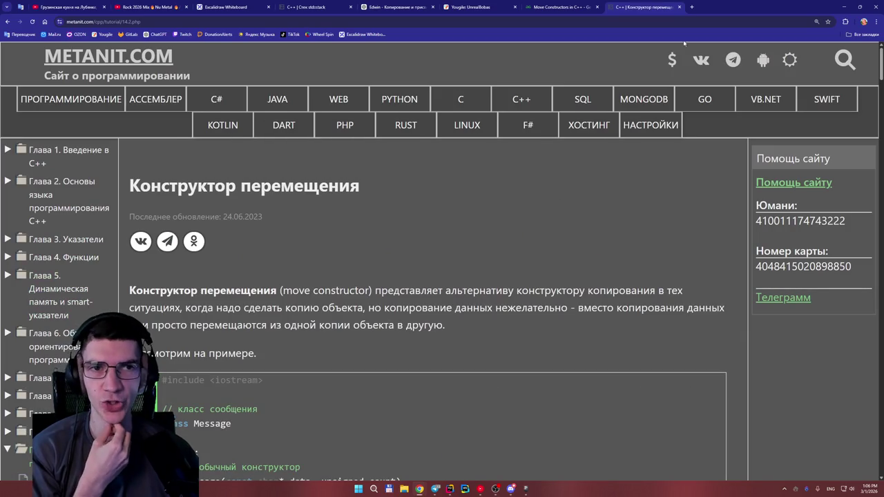
left_click(692, 7)
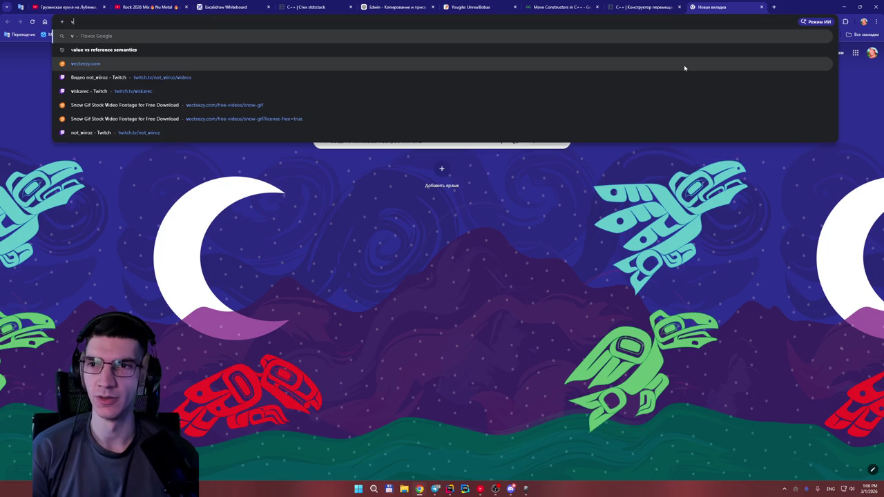
Step: Search Google for 'семантика перемещений c++' from the new tab
key("alt+shift")
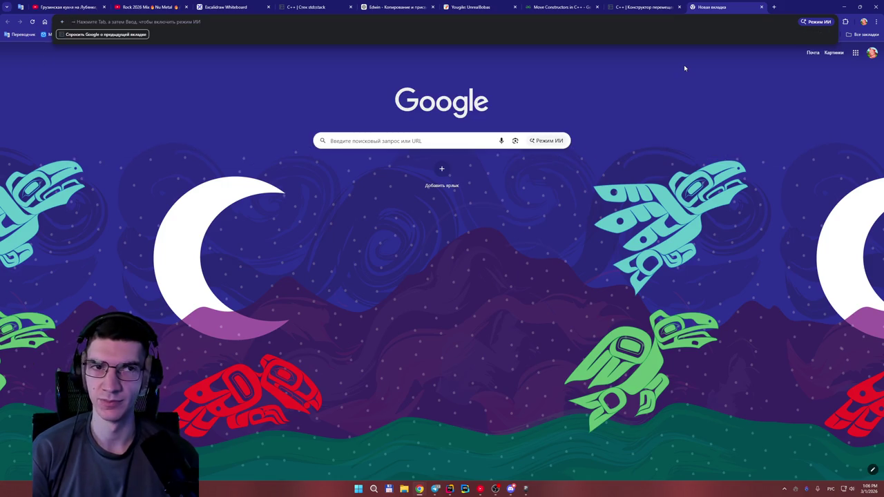
left_click(660, 7)
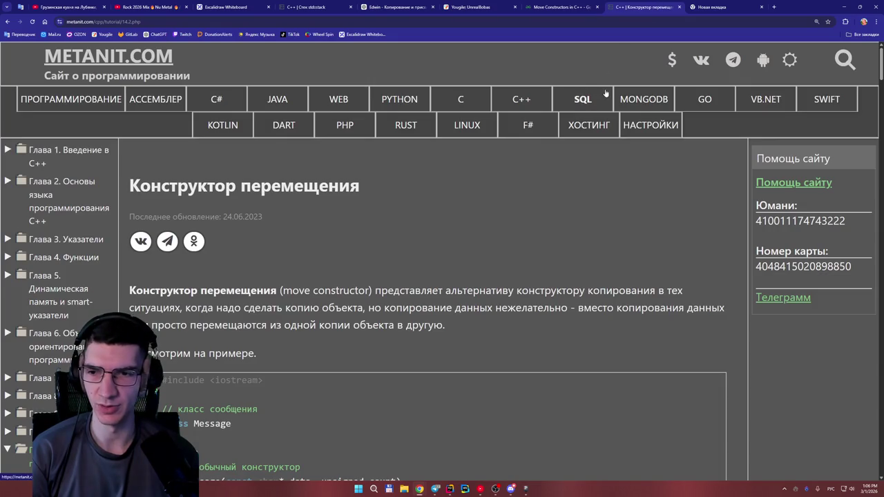
scroll(607, 94, "down", 1)
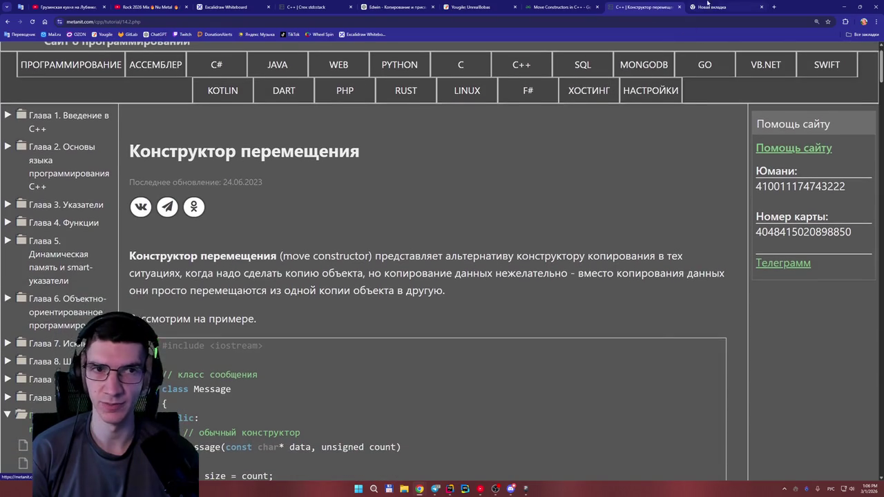
key("ctrl+Tab")
type("семантика пере")
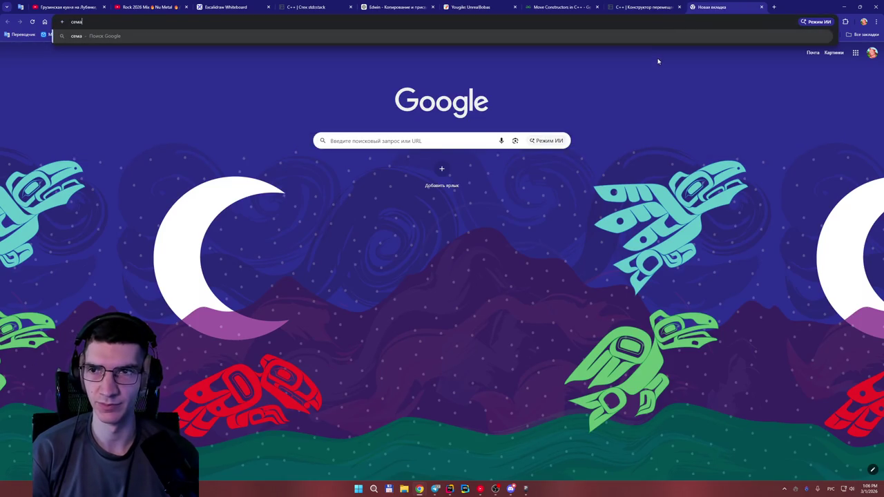
type("ме")
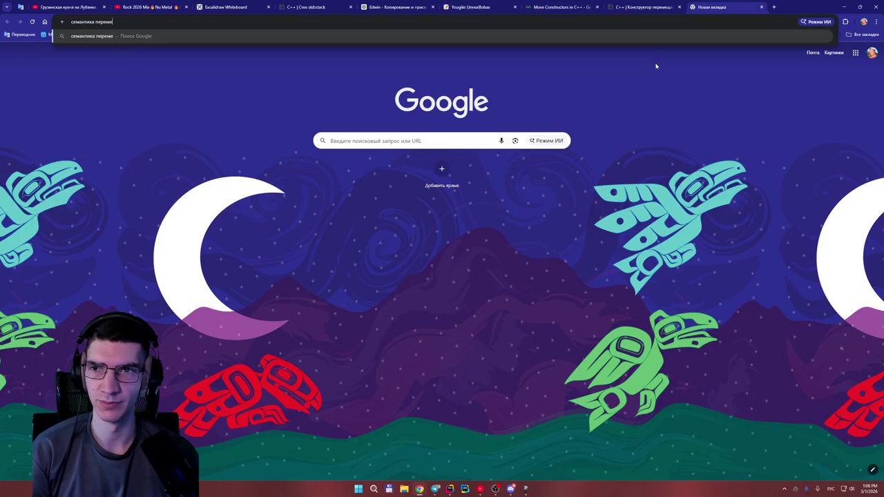
type("щений ")
type("c++")
key("Return")
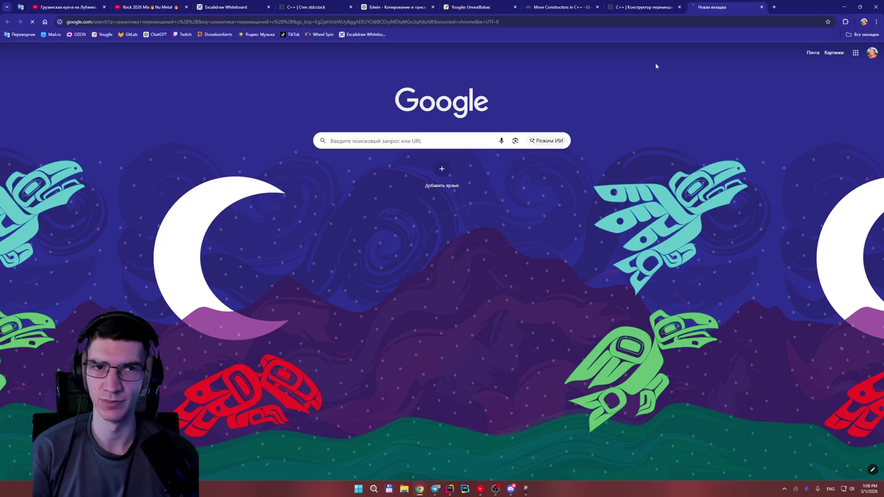
left_click(632, 7)
Step: Check the YouGile board's move semantics subtasks, then return to the 'семантика перемещений c++' results
left_click(596, 6)
left_click(473, 7)
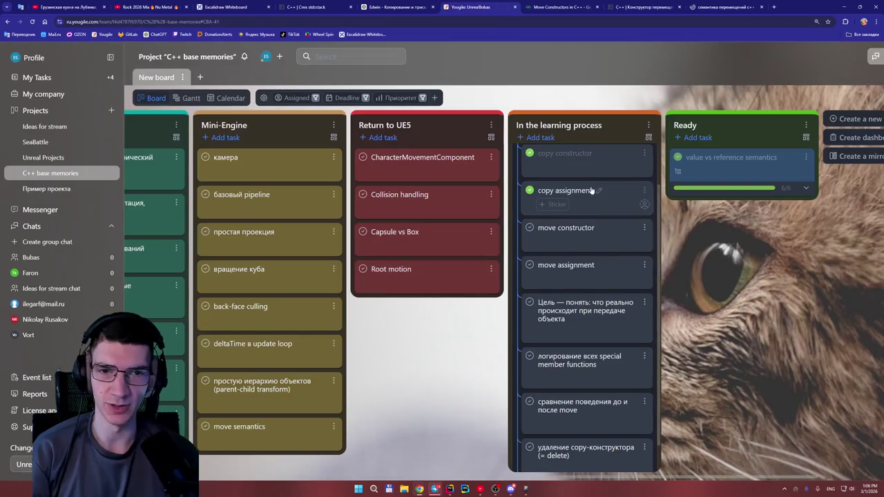
scroll(602, 247, "down", 1)
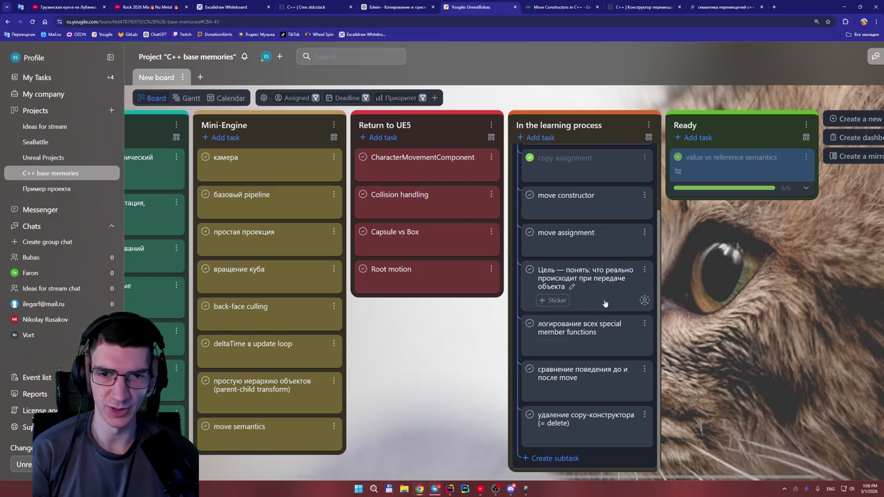
scroll(610, 346, "up", 1)
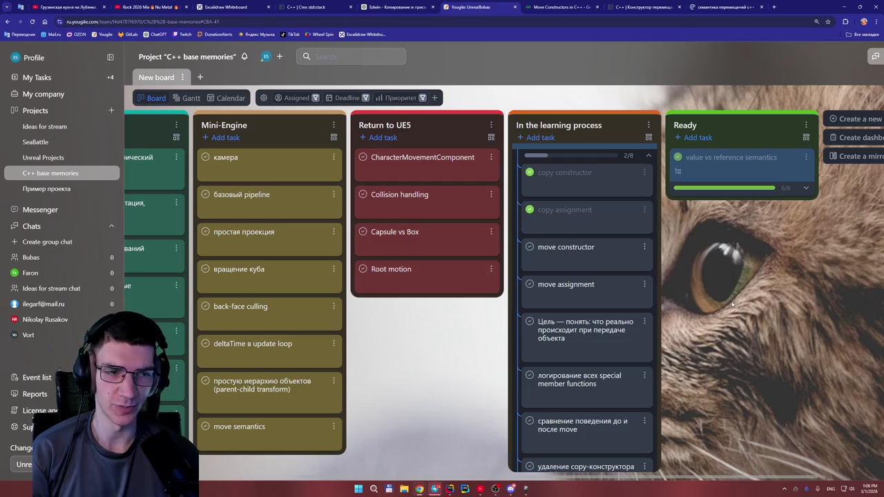
left_click(725, 7)
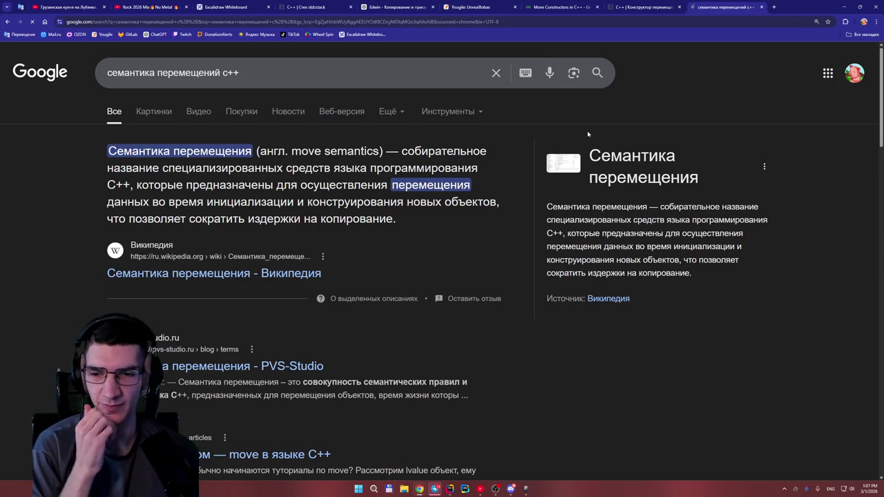
Step: Scroll the results and open Habr's 'Просто о сложном — move в языке C++'
scroll(384, 201, "down", 1)
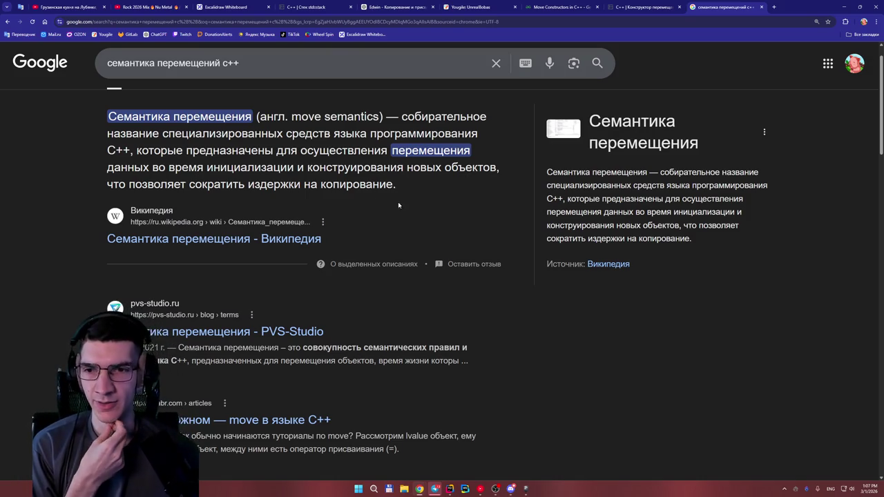
scroll(431, 204, "down", 1)
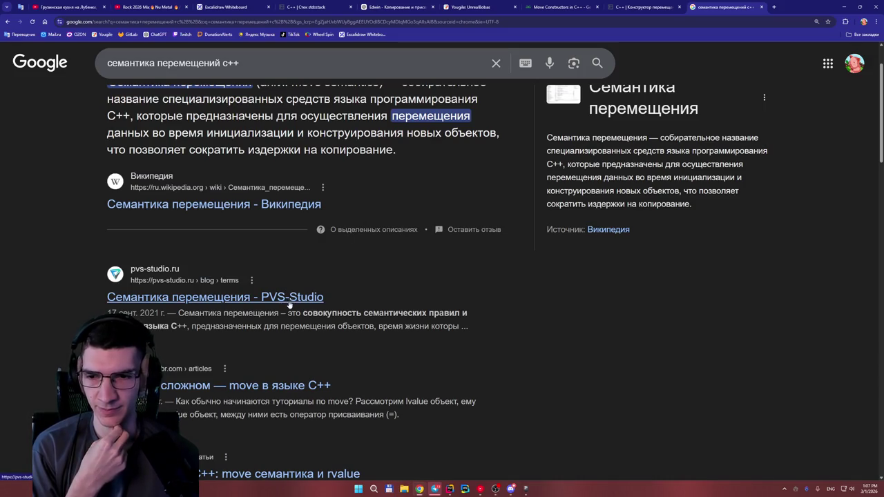
left_click(285, 390)
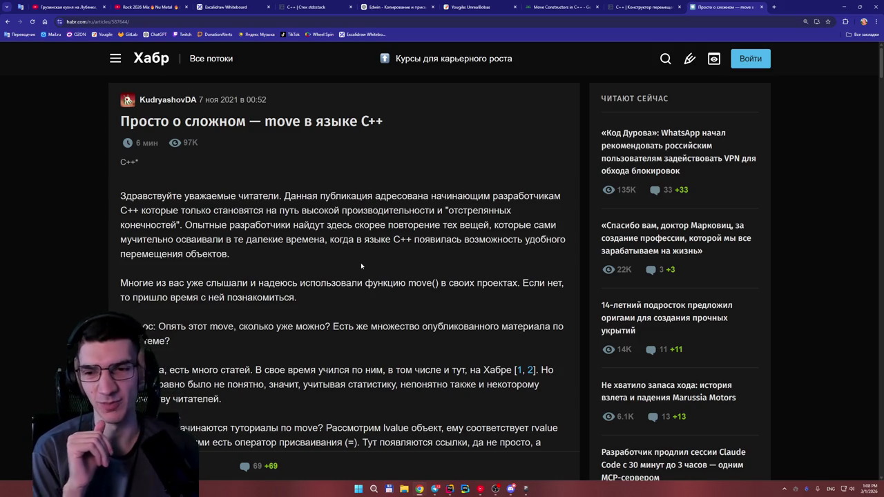
scroll(360, 262, "down", 10)
scroll(370, 262, "up", 2)
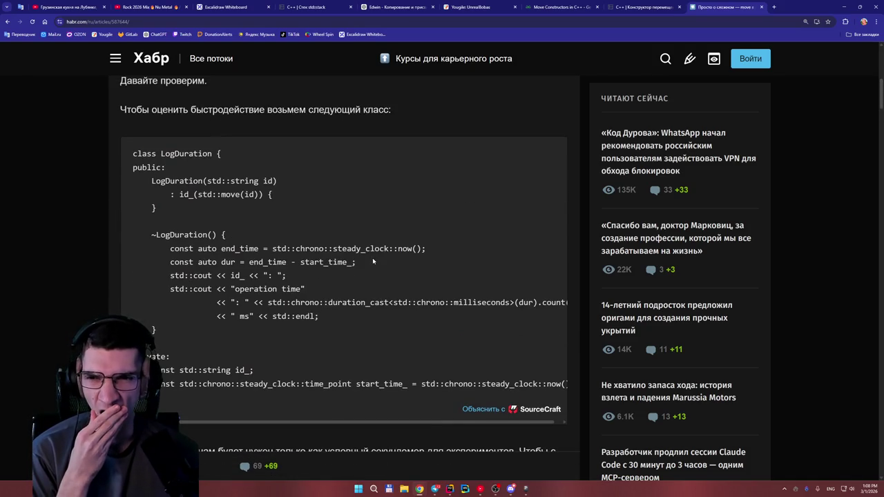
scroll(373, 262, "up", 10)
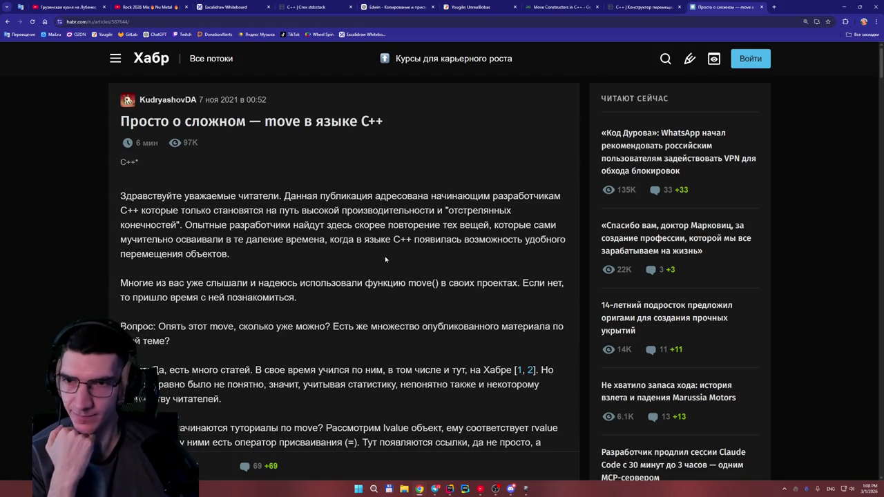
scroll(379, 262, "down", 5)
scroll(380, 264, "down", 15)
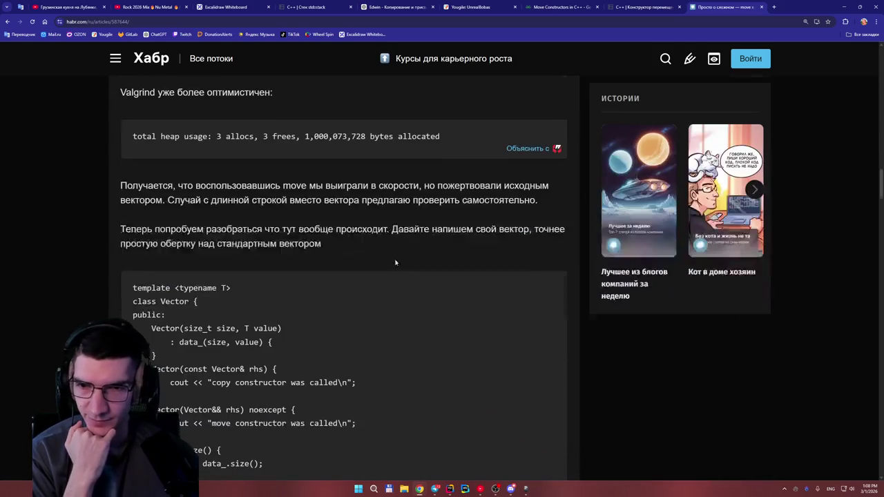
scroll(397, 258, "down", 6)
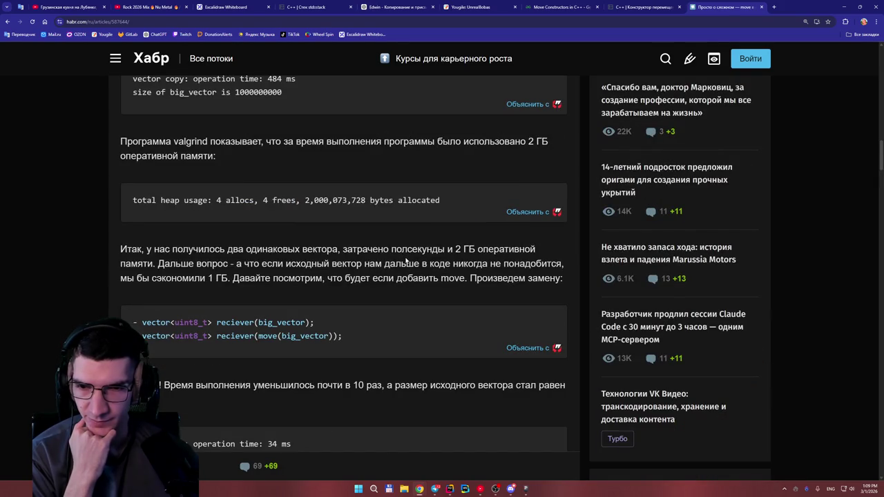
scroll(408, 260, "up", 15)
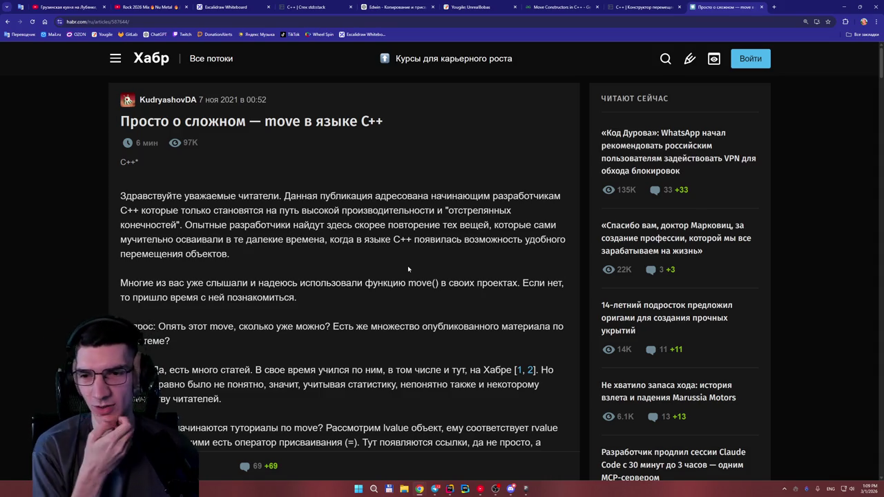
Step: Read the Habr intro on lvalue and rvalue down to the LogDuration class example
scroll(396, 268, "down", 2)
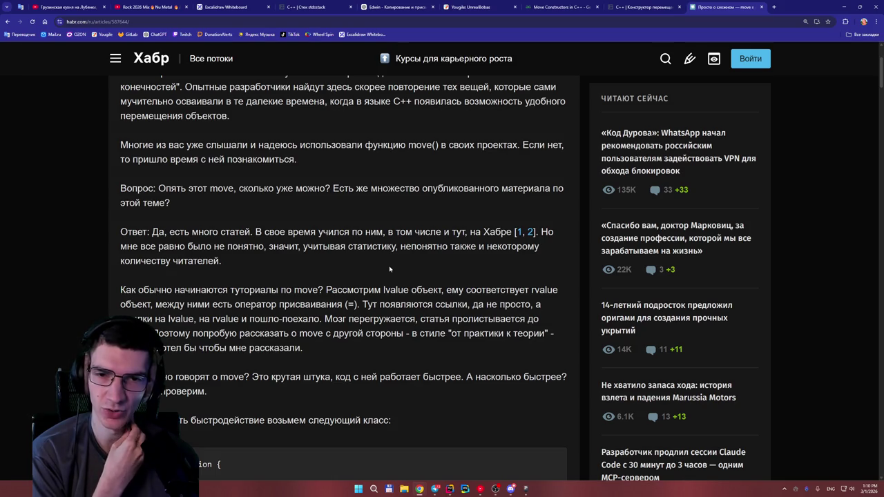
scroll(369, 268, "down", 1)
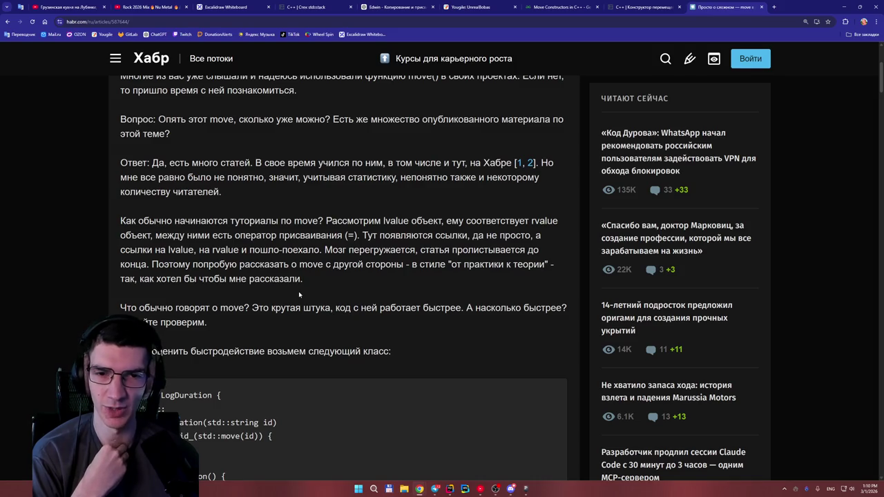
left_click_drag(354, 236, 207, 221)
left_click_drag(269, 250, 324, 250)
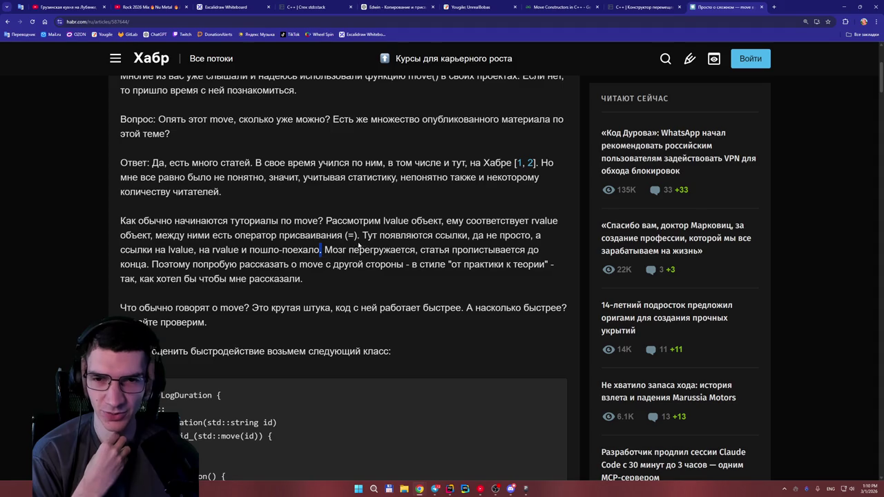
left_click(369, 264)
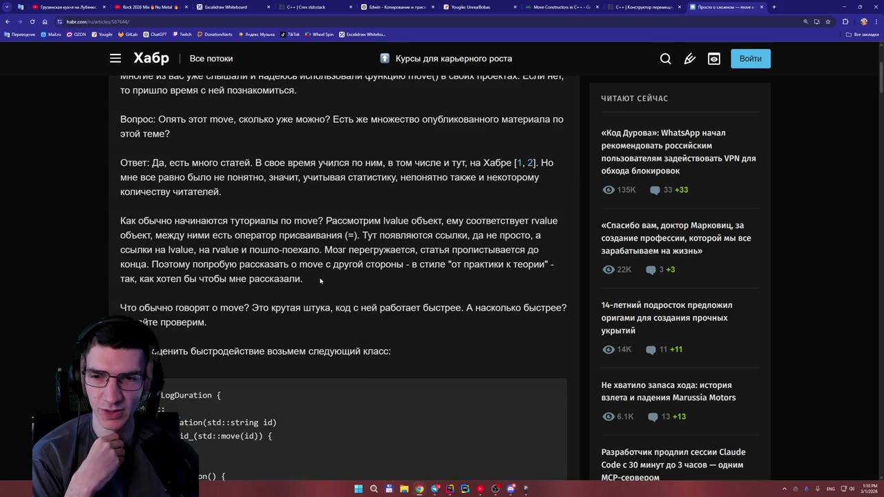
scroll(317, 280, "down", 1)
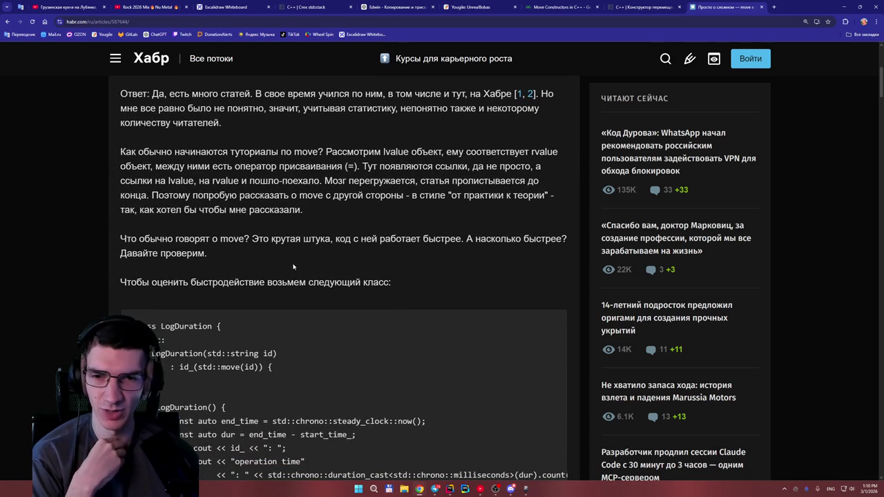
scroll(293, 267, "down", 3)
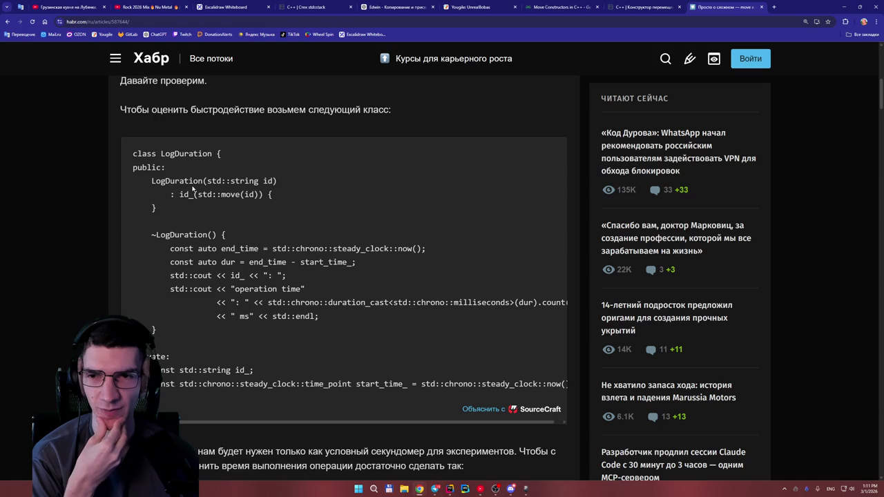
Step: Mark id in the constructor and in std::move(id), then select 'steady' in steady_clock
double_click(269, 180)
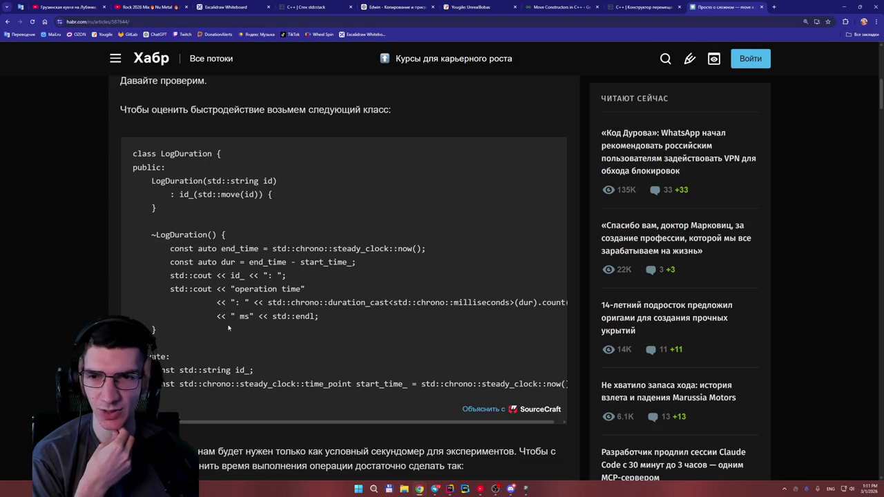
double_click(250, 194)
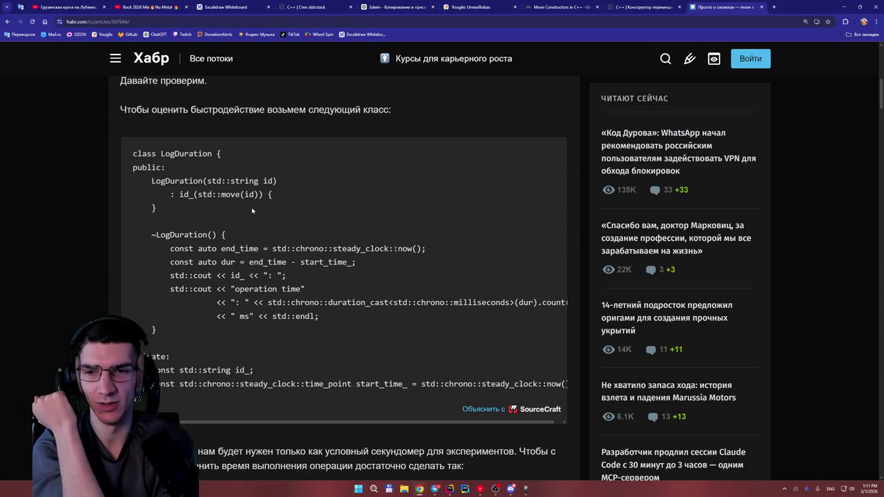
scroll(214, 213, "down", 1)
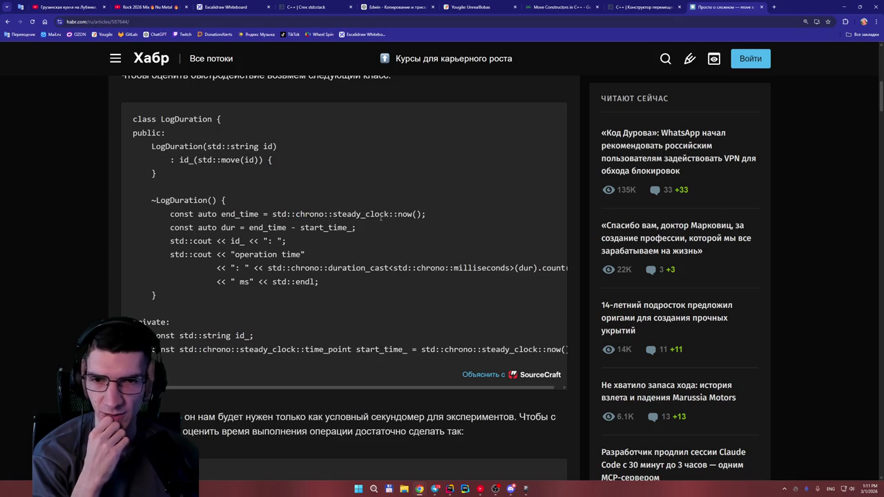
left_click_drag(360, 216, 333, 215)
key("ctrl+c")
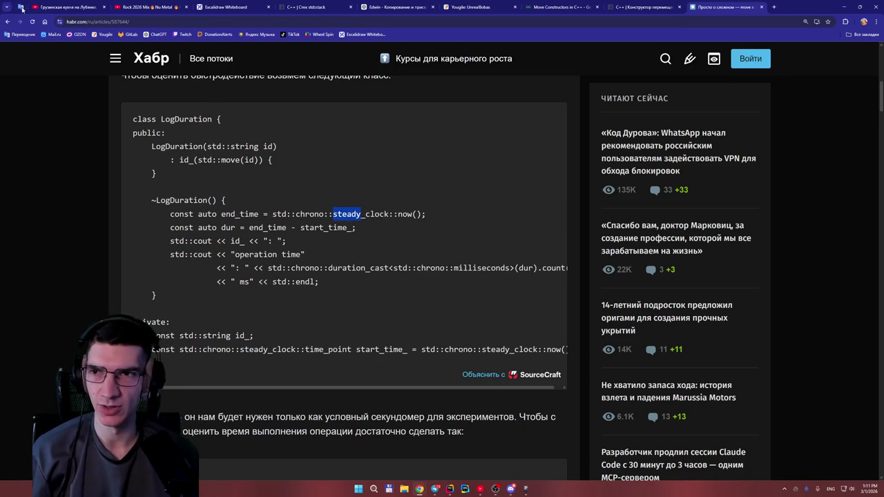
Step: Translate 'steady' in Google Translate, then clear its highlight in the article
left_click(23, 7)
left_click(428, 114)
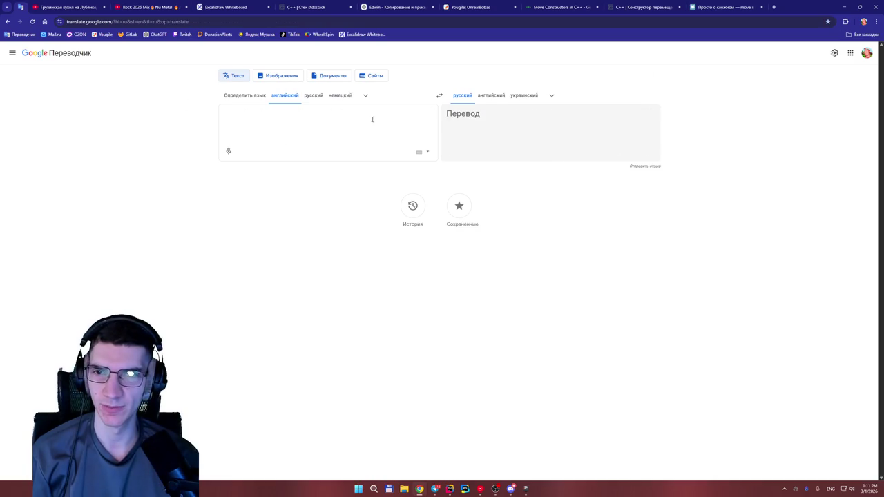
key("ctrl+v")
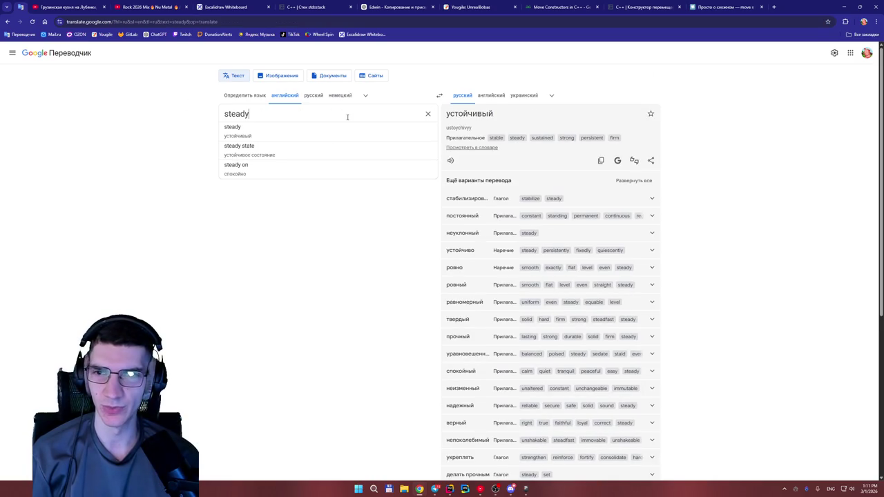
left_click(720, 7)
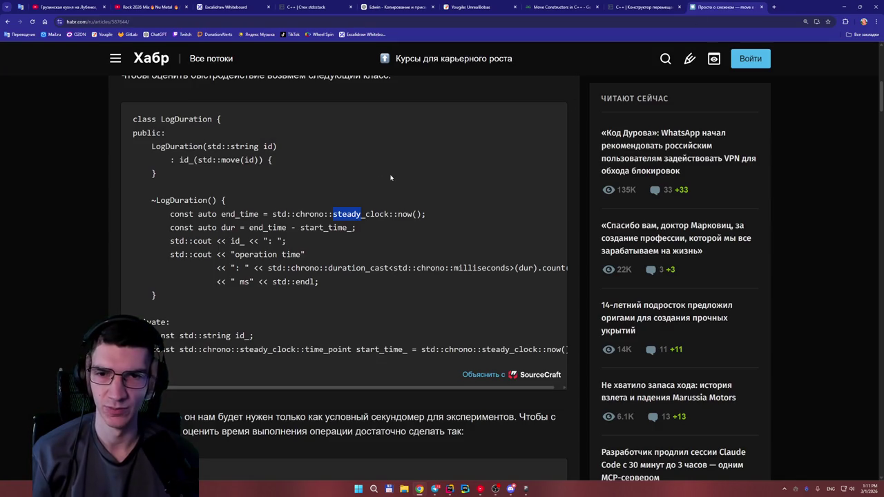
left_click(353, 208)
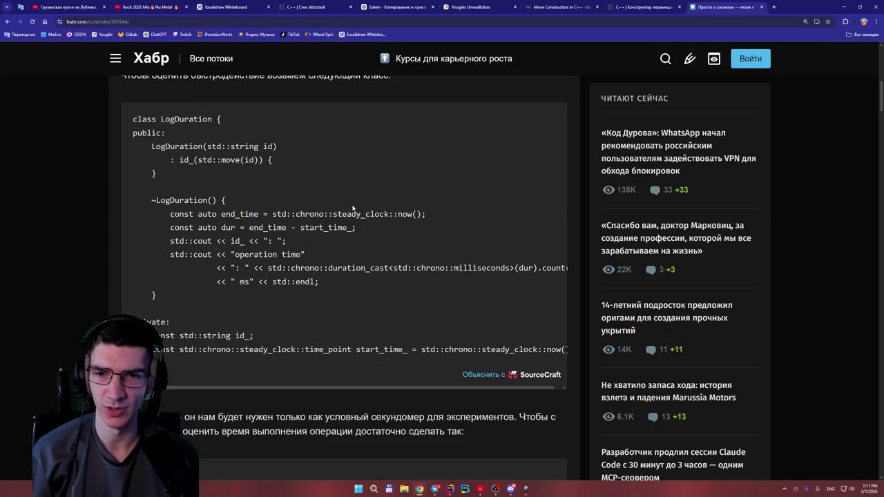
Step: Translate 'chrono' from the end_time line, then mark 'now' in the code
left_click_drag(323, 214, 296, 214)
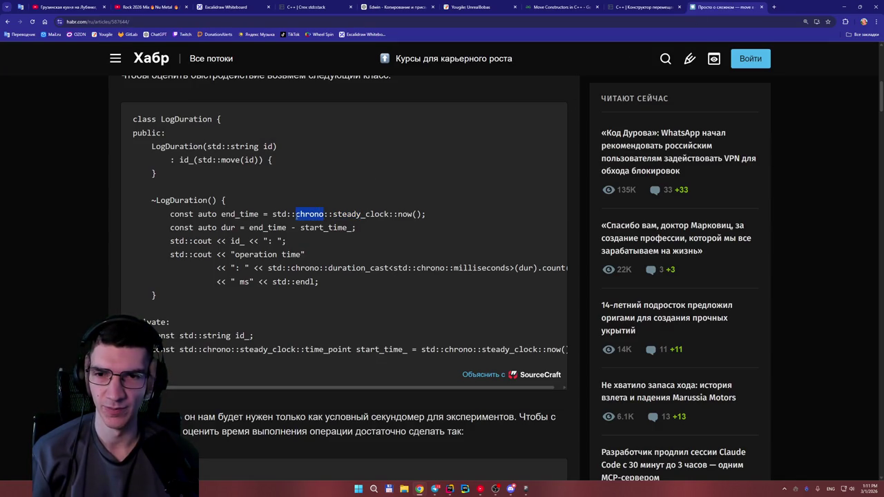
key("ctrl+c")
key("alt+Left")
key("ctrl+a")
key("ctrl+v")
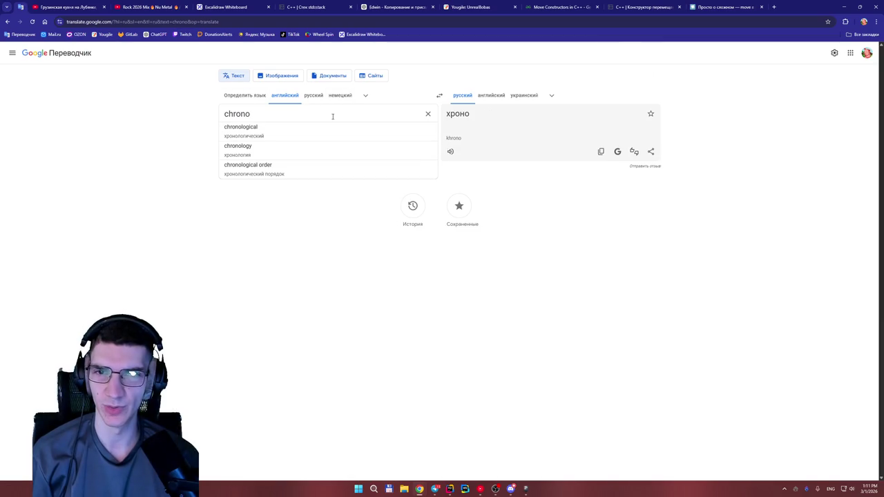
left_click(732, 7)
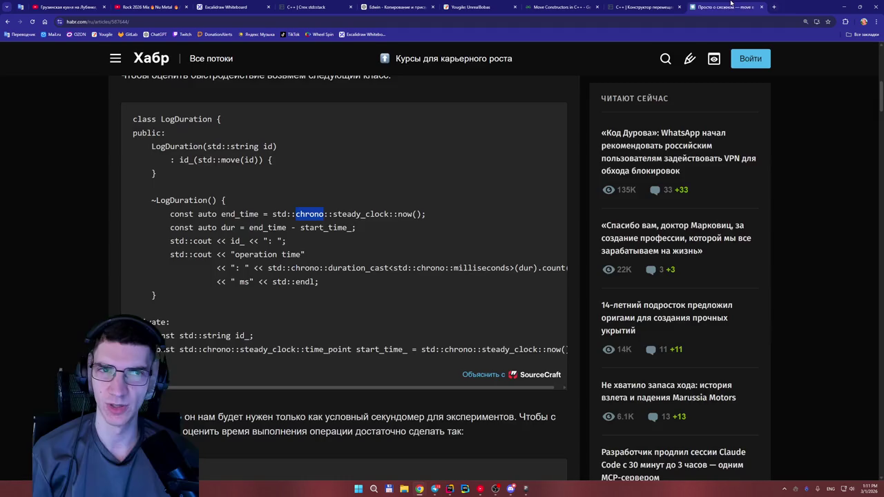
left_click(362, 222)
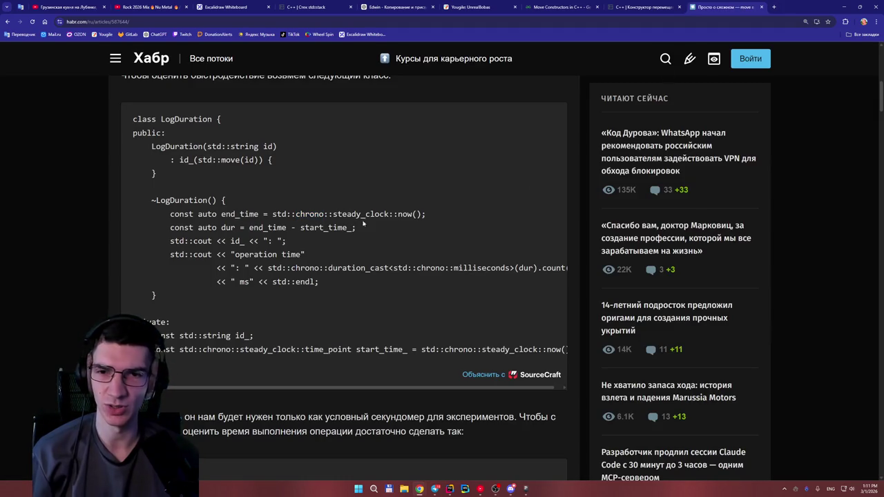
double_click(405, 214)
left_click(425, 197)
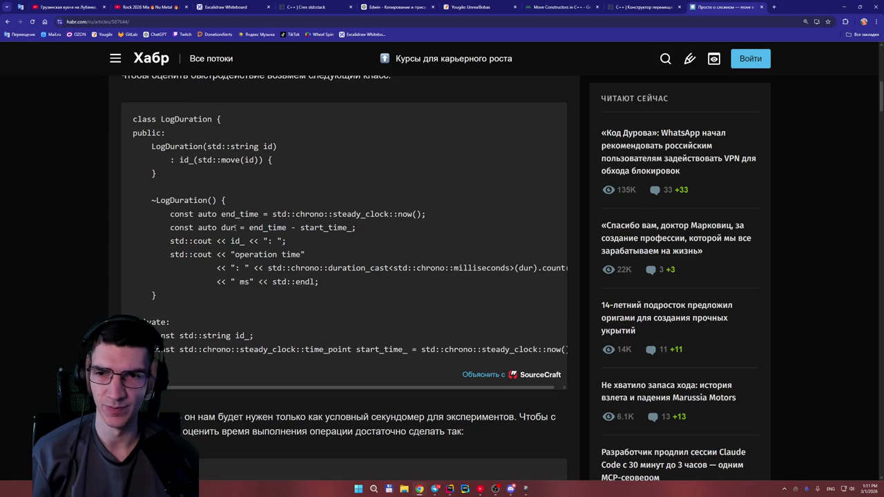
Step: Translate 'Duration' as 'Продолжительность', hear its pronunciation, and close the translator
left_click_drag(212, 118, 174, 119)
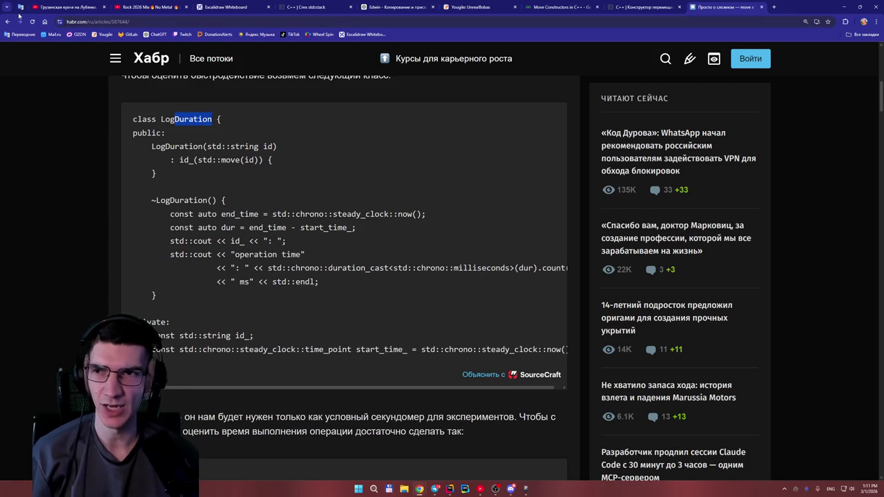
left_click(20, 9)
left_click(427, 114)
key("ctrl+v")
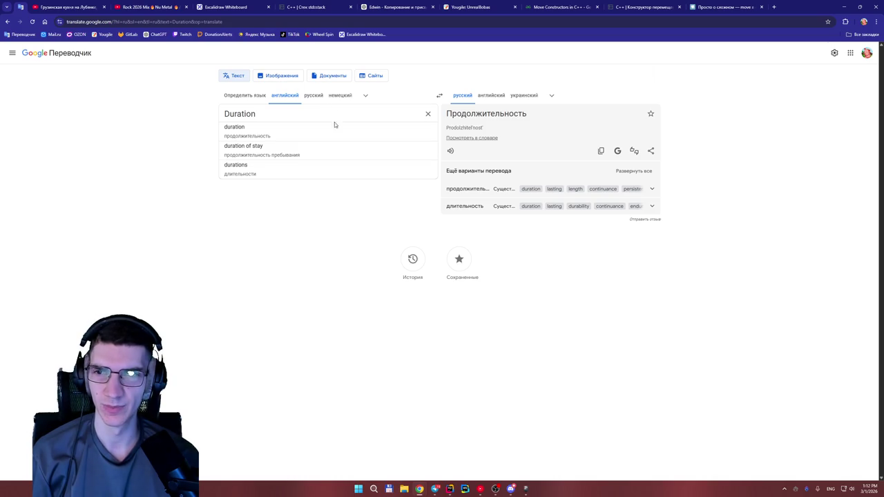
left_click(245, 151)
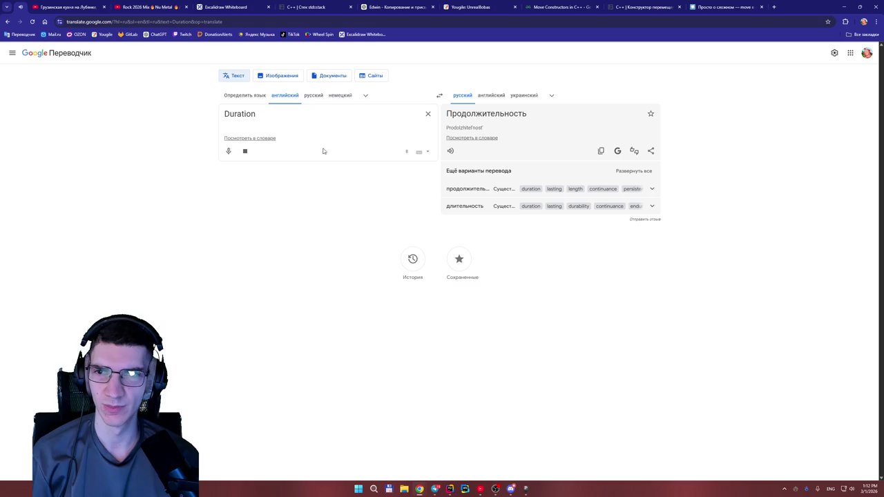
left_click(428, 113)
key("ctrl+w")
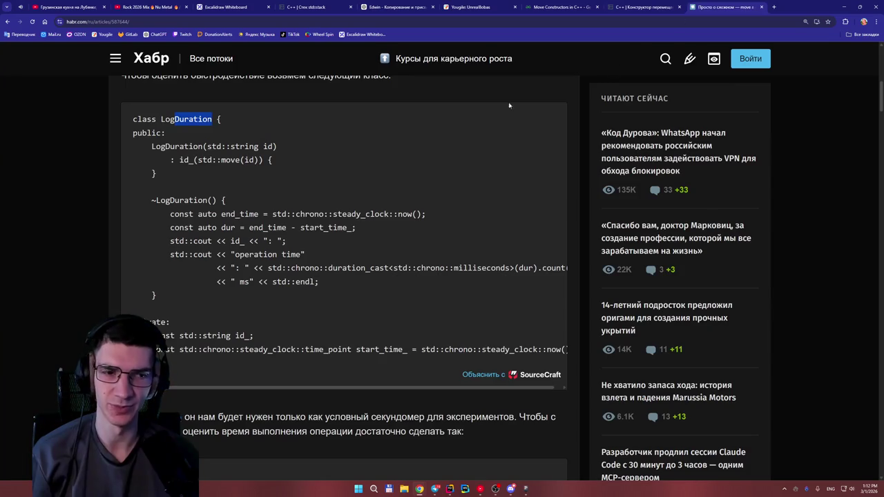
left_click(325, 183)
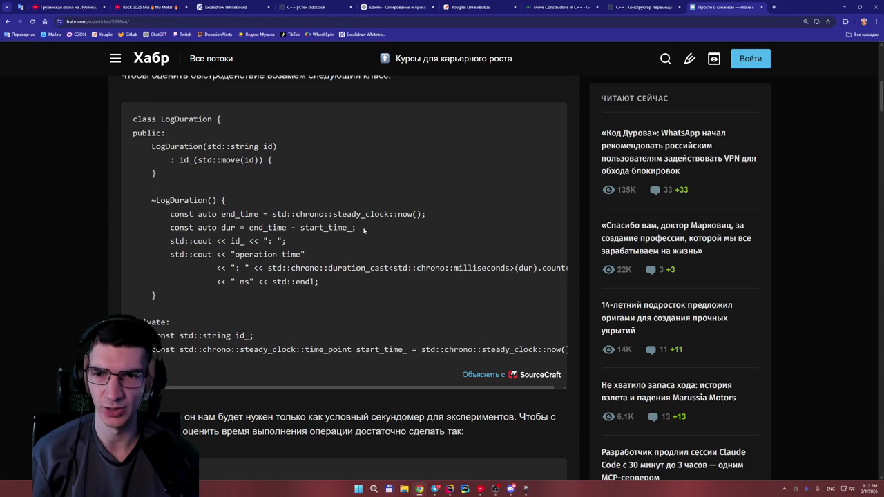
double_click(325, 229)
left_click(381, 235)
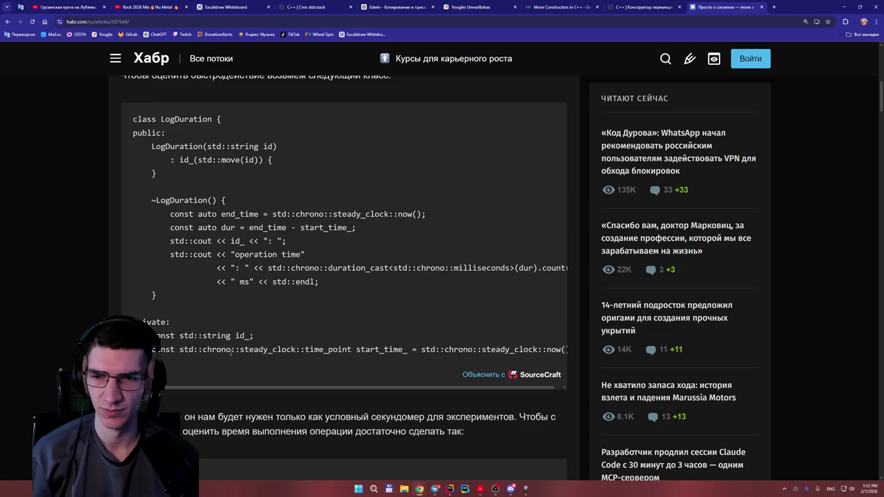
double_click(362, 350)
left_click_drag(423, 389, 431, 389)
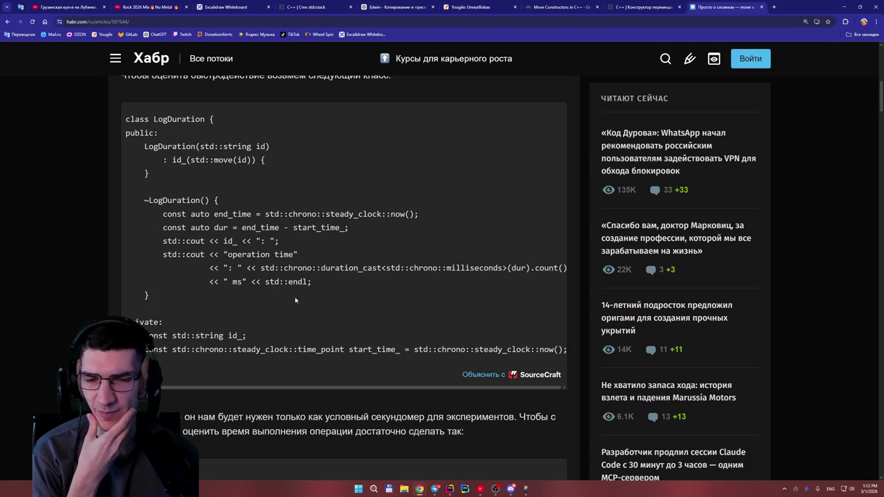
scroll(276, 303, "left", 1)
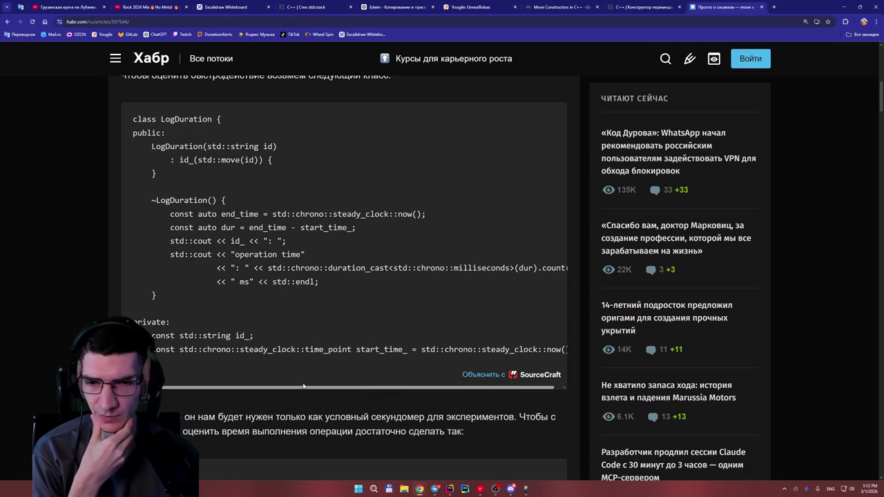
left_click_drag(357, 350, 384, 350)
left_click(422, 336)
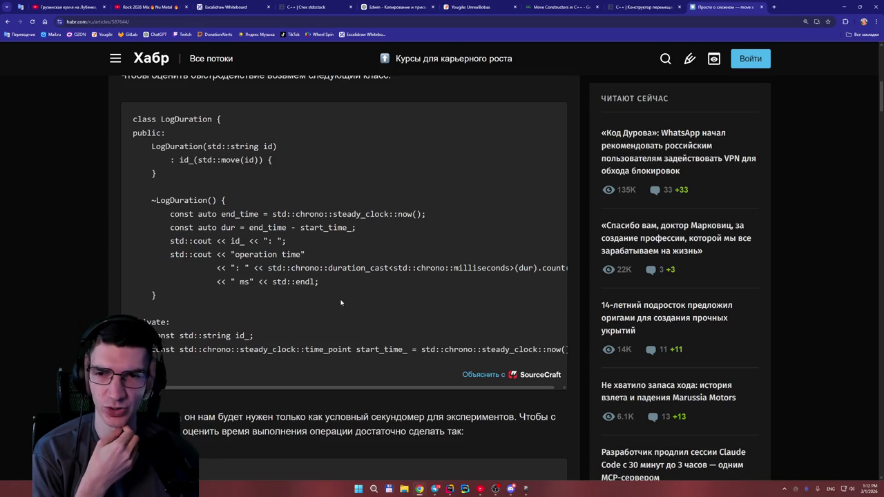
double_click(286, 228)
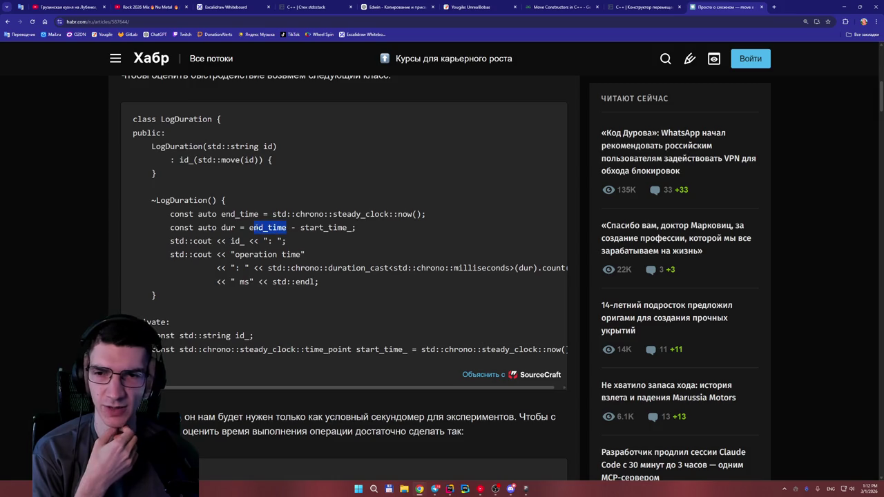
Step: Highlight end_time, start_time_ and dur in the destructor's subtraction line while reading
left_click(292, 236)
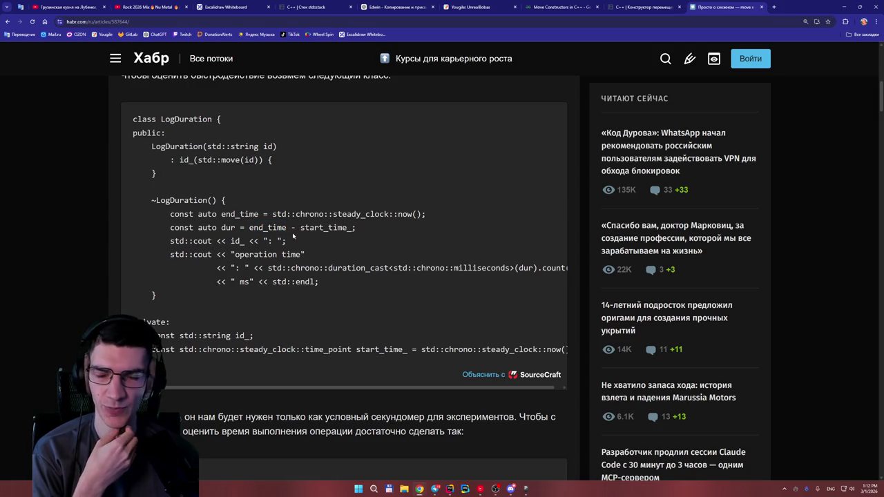
left_click(372, 238)
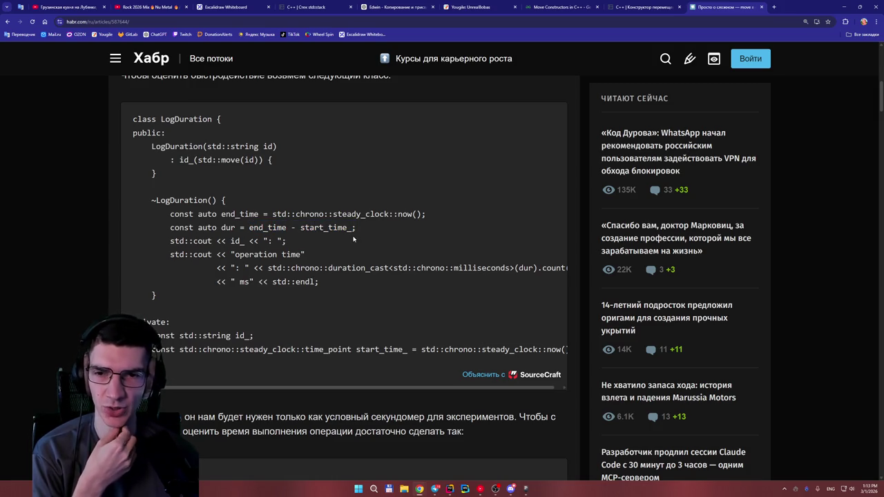
left_click_drag(300, 227, 359, 229)
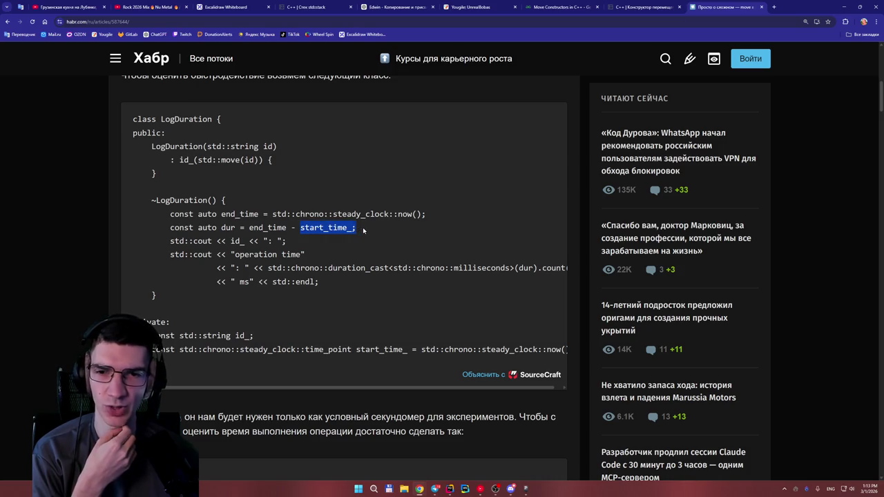
left_click(343, 236)
left_click_drag(300, 227, 359, 229)
left_click(319, 243)
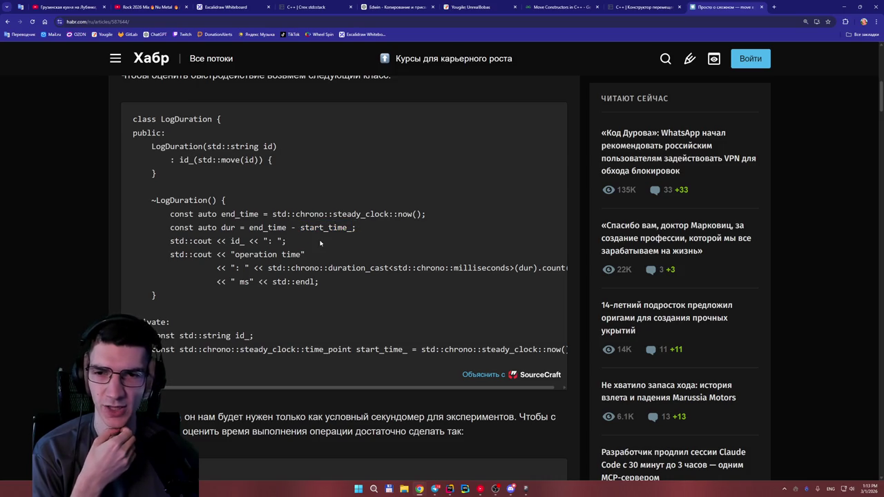
double_click(285, 227)
left_click(306, 239)
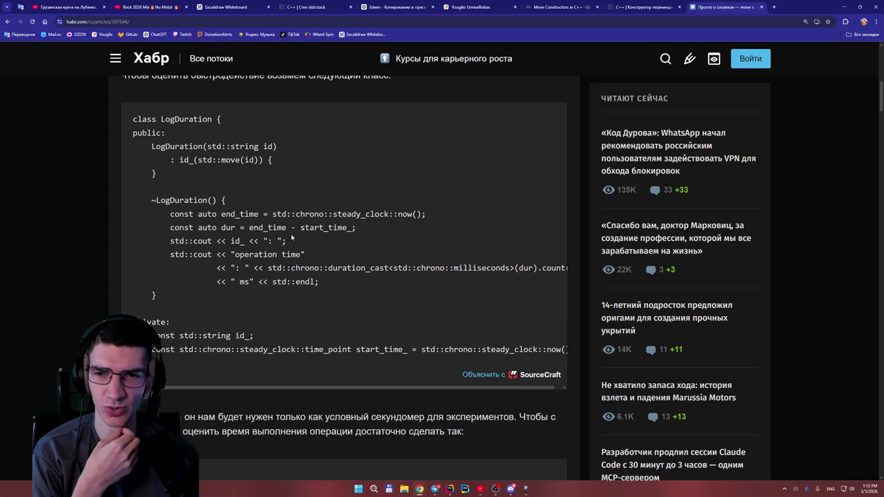
mouse_move(305, 227)
left_mouse_down()
mouse_move(375, 235)
mouse_move(300, 229)
left_mouse_up()
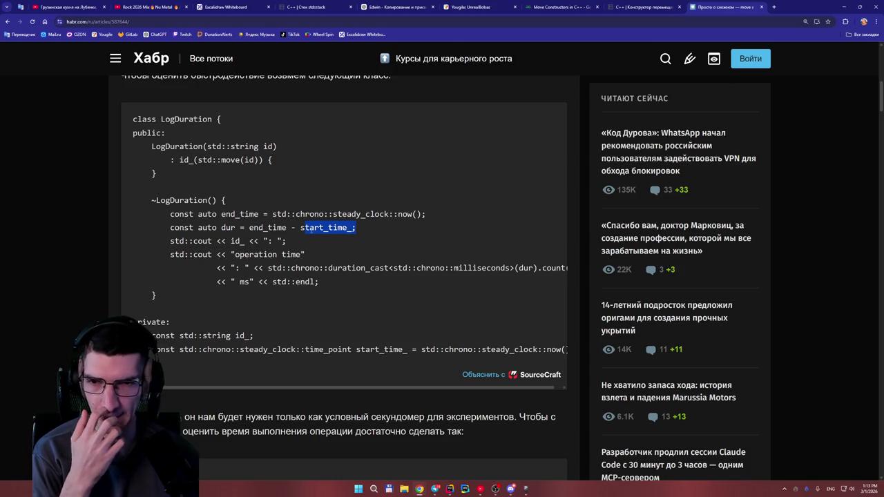
left_click(287, 228)
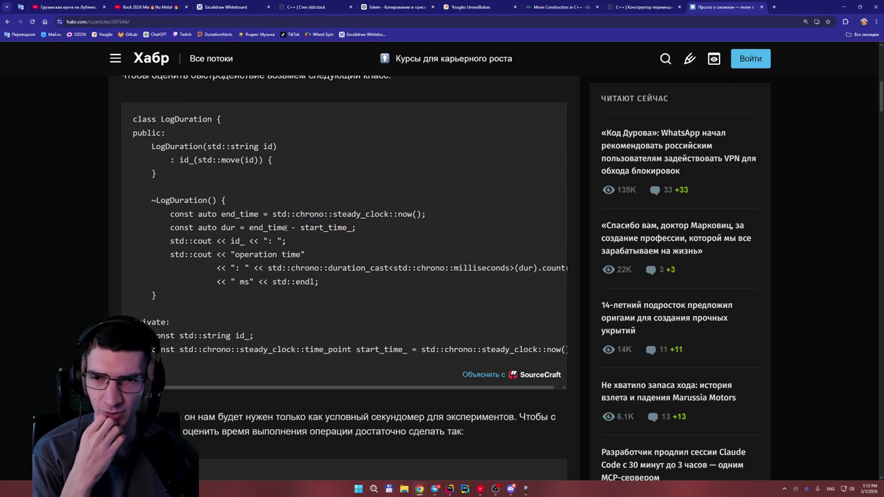
mouse_move(287, 228)
left_mouse_down()
mouse_move(249, 228)
mouse_move(346, 229)
left_mouse_up()
left_click(369, 232)
left_click_drag(235, 228, 217, 228)
left_click(247, 216)
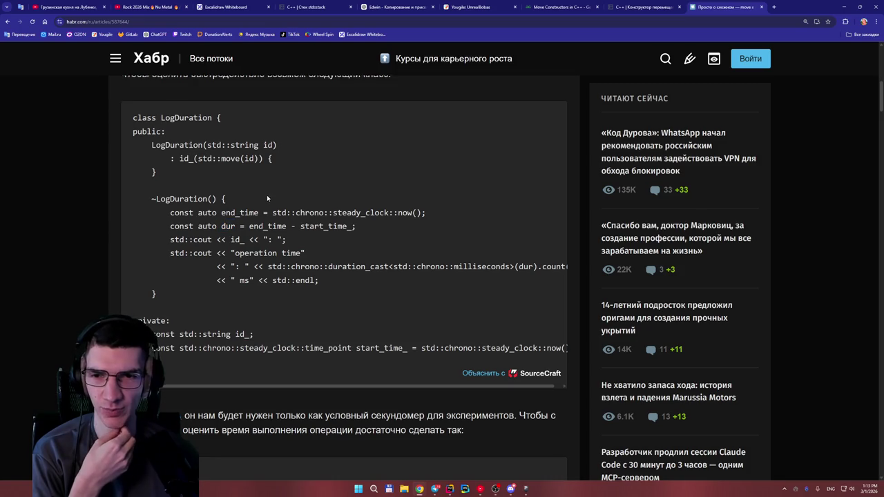
Step: Mark id_, dur in duration_cast and ms, then reach the LogDuration ld("identifier") example
scroll(276, 207, "down", 1)
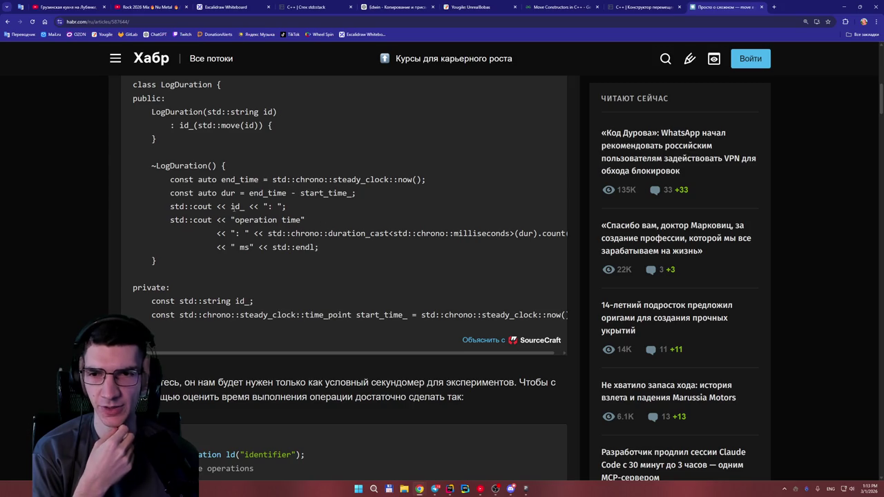
double_click(233, 207)
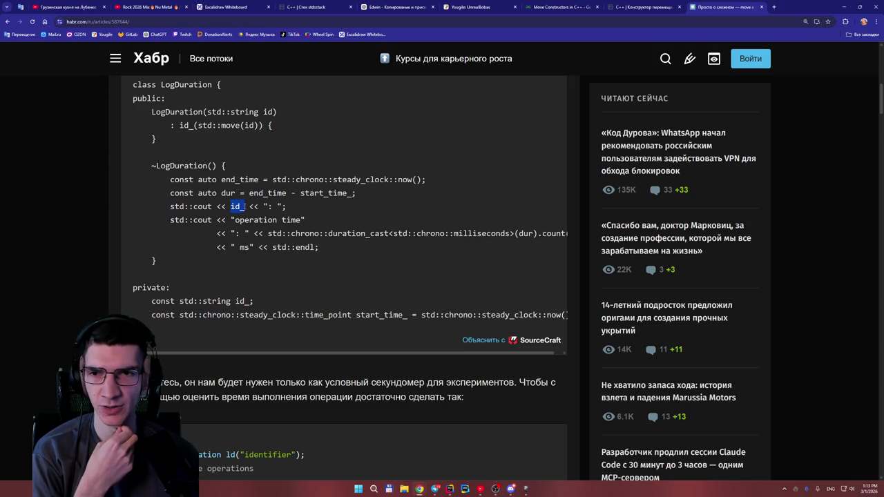
left_click(324, 218)
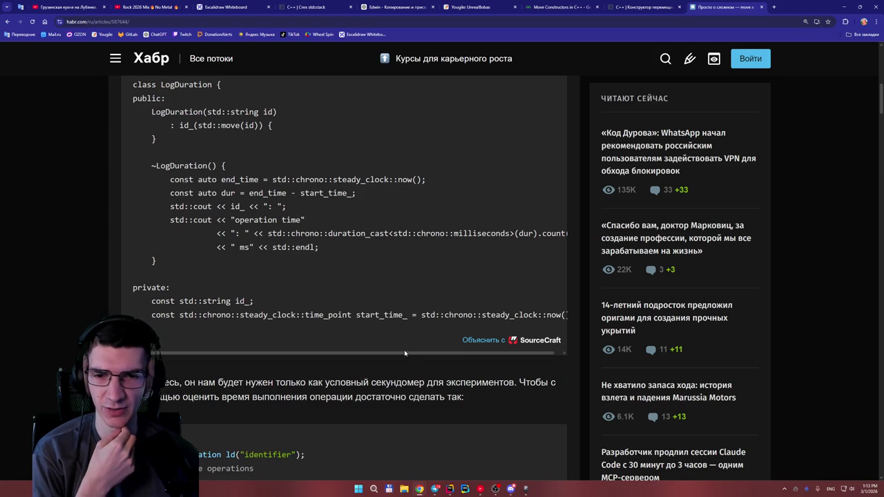
left_click_drag(404, 351, 413, 350)
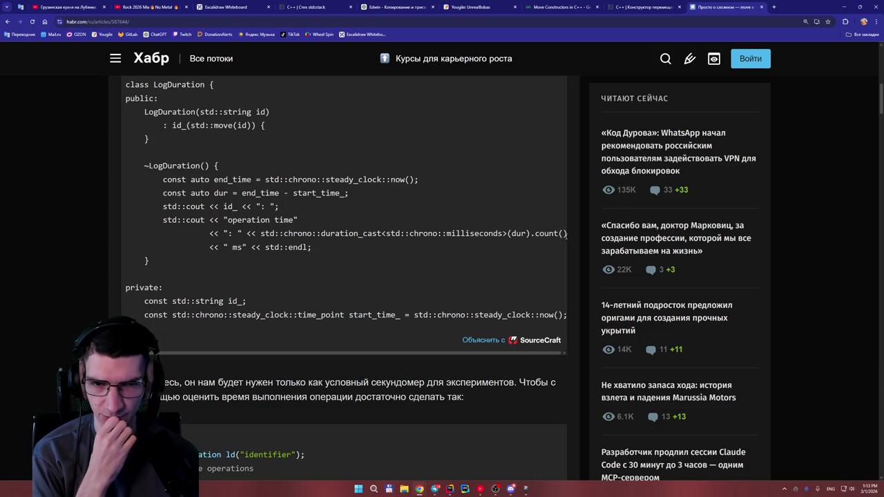
left_click_drag(567, 234, 522, 235)
left_click(518, 250)
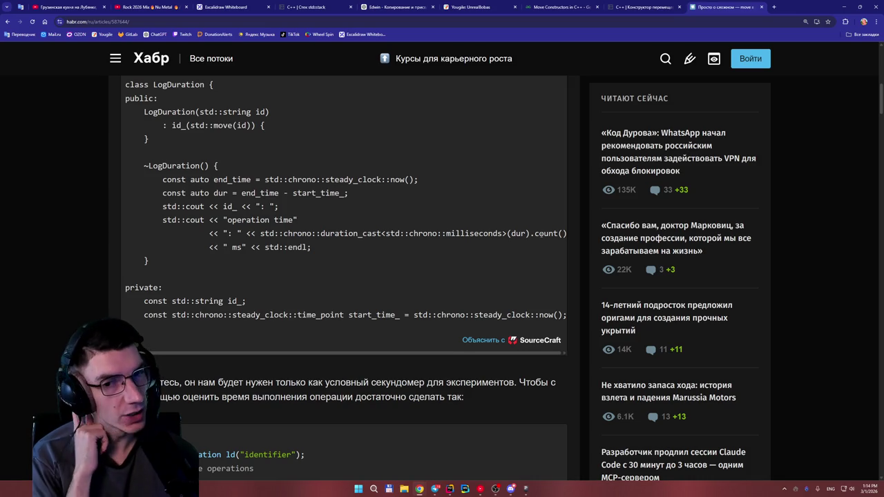
left_click_drag(526, 234, 509, 234)
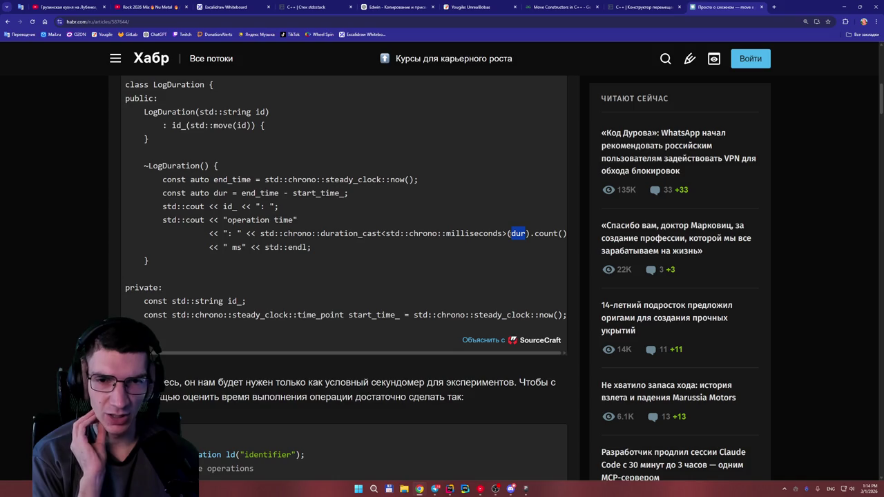
left_click(503, 223)
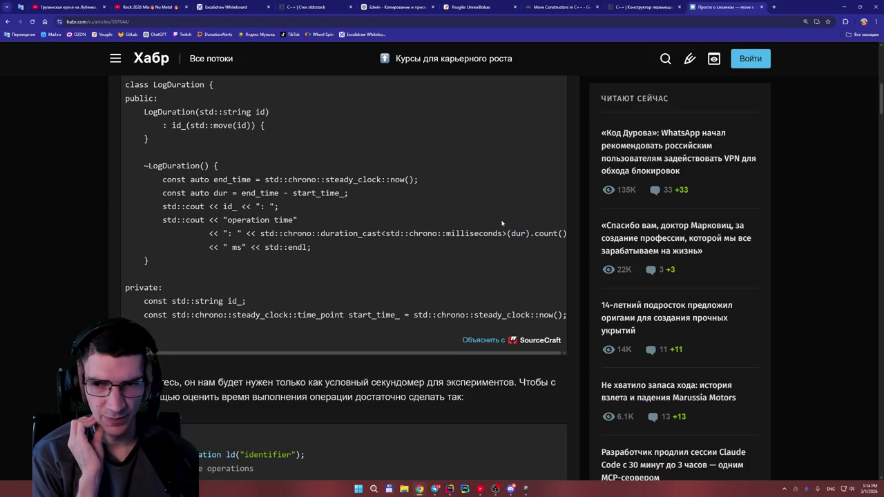
double_click(236, 247)
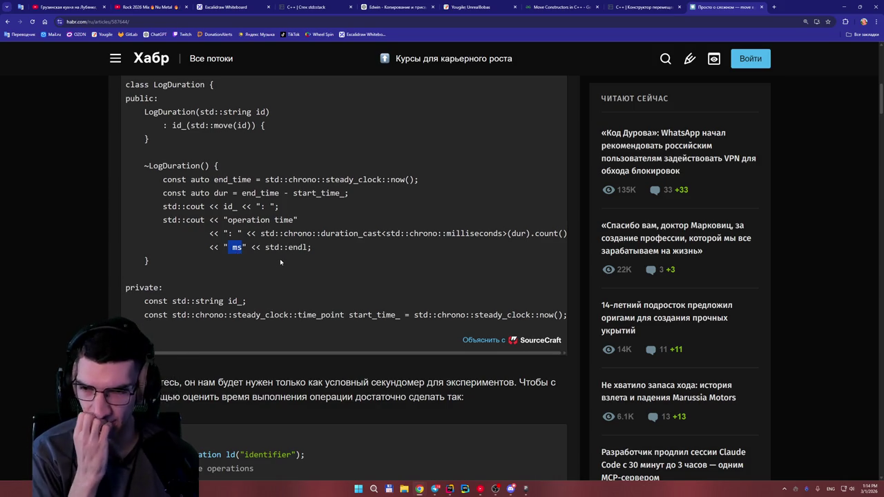
scroll(244, 337, "down", 3)
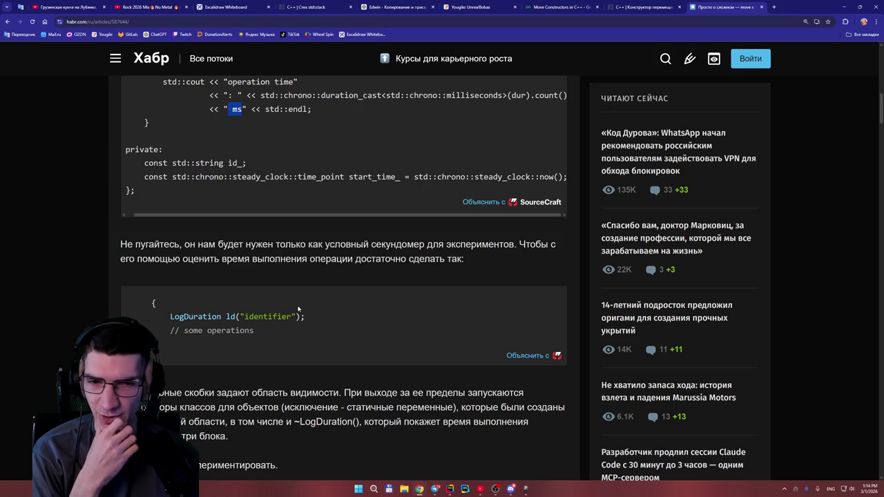
Step: Scroll to the big_vector copy experiment and select the 1e9 value
scroll(298, 308, "down", 4)
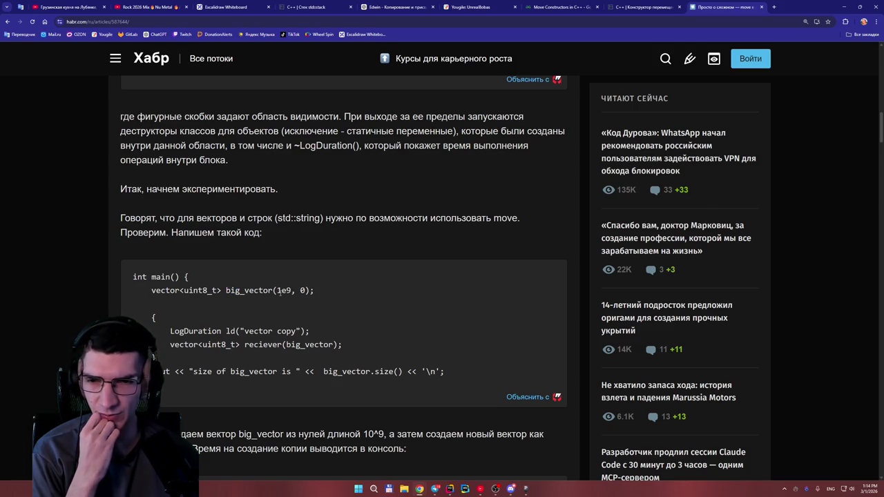
left_click_drag(276, 290, 282, 290)
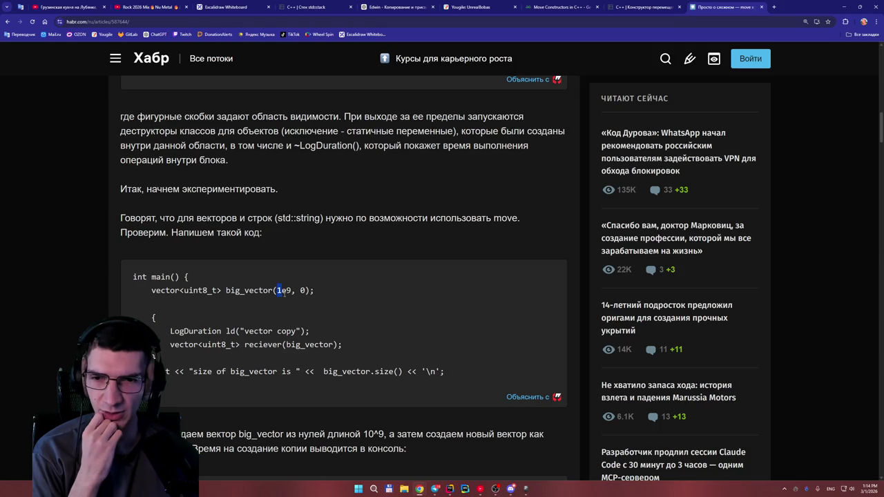
left_click(289, 290)
double_click(284, 290)
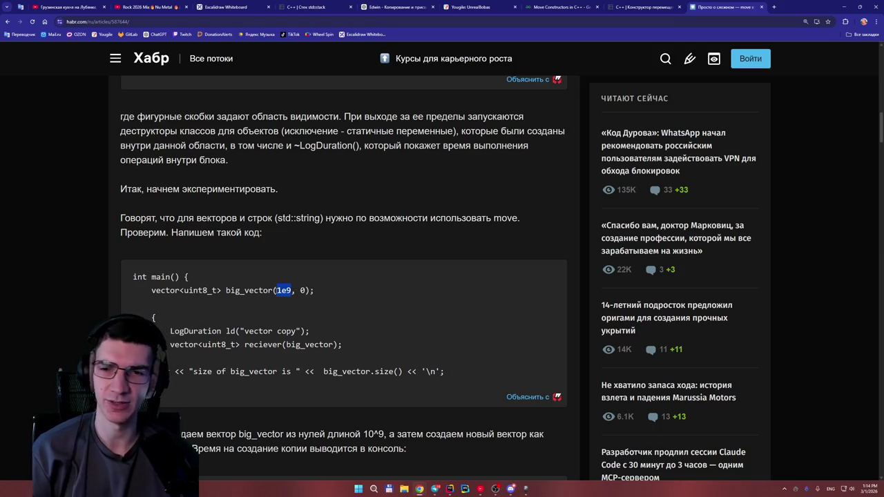
Step: Search '1e9 какое зто число в c++', read the CyberForum answer (1e-9 = 0.000000001), then return to Habr
left_click(774, 7)
type("1e9")
key("alt+shift")
type("какое з")
type("то число в")
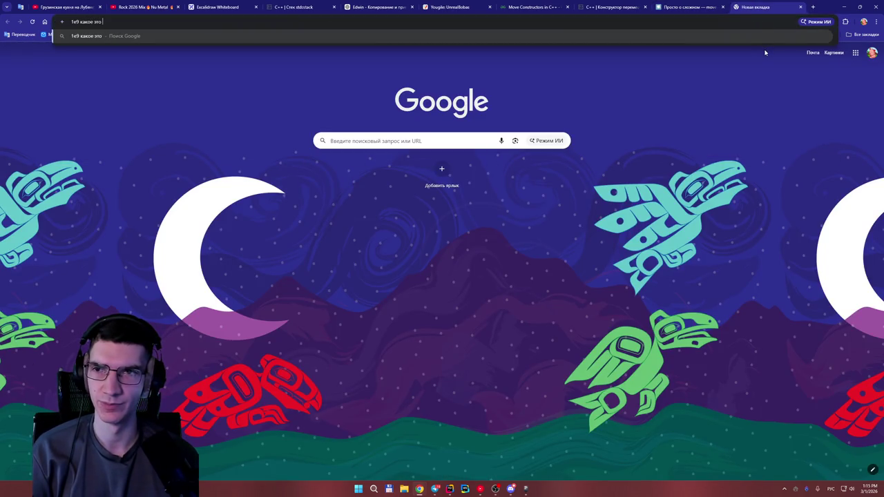
key("alt+shift")
type("c++")
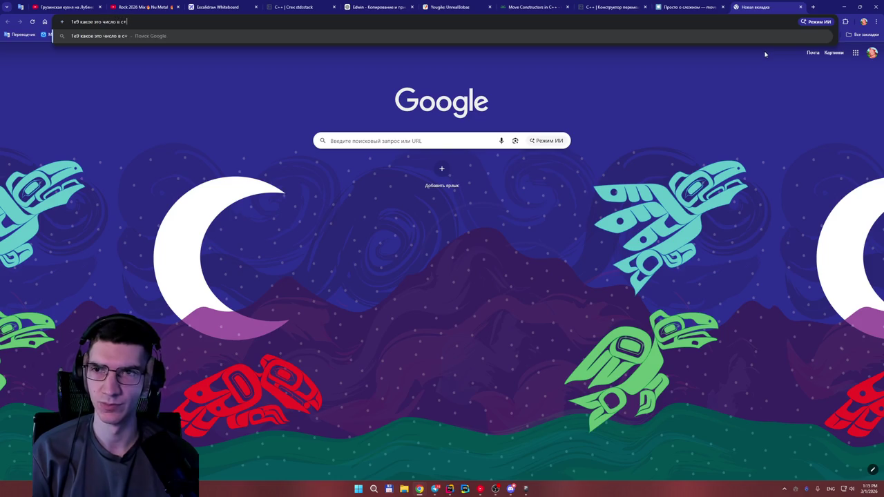
key("Return")
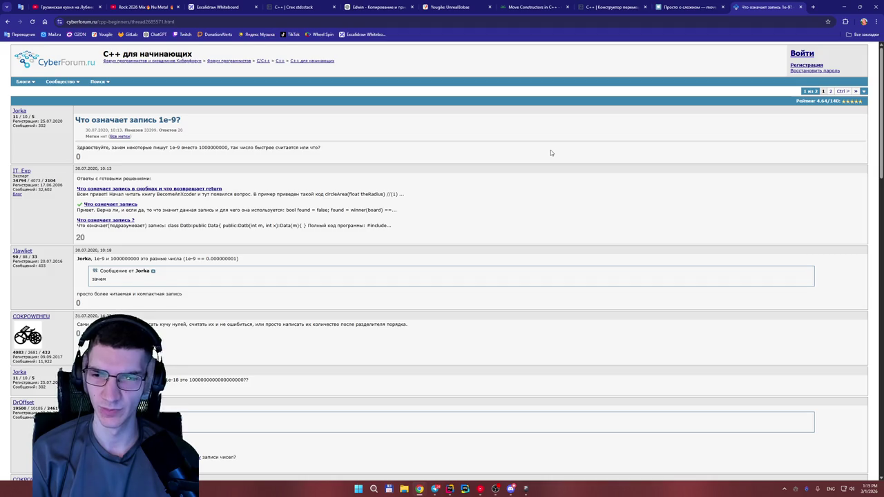
scroll(550, 152, "down", 3)
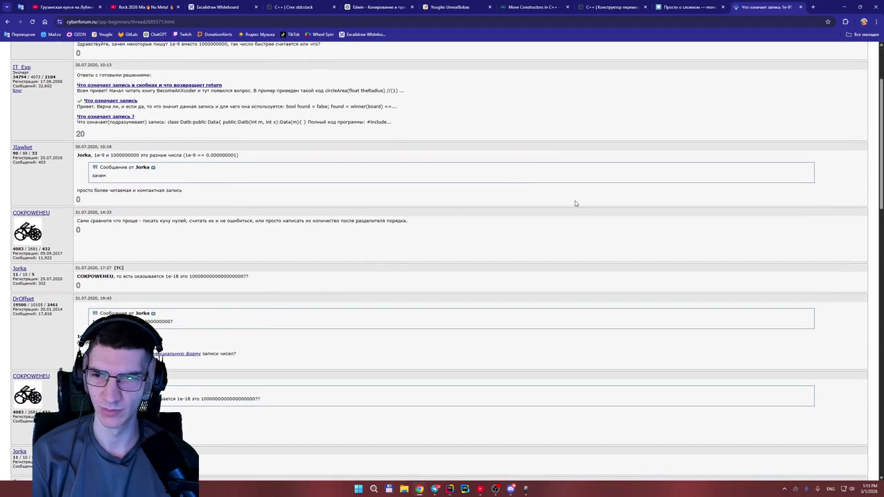
key("ctrl+shift+Tab")
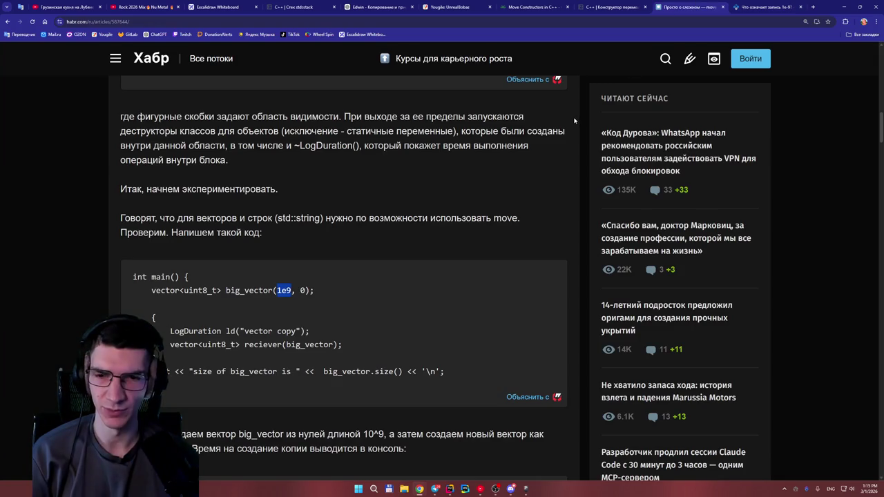
Step: Select the misspelled word 'reciever' in the big_vector copy code and bring up Google Translate
double_click(302, 290)
left_click(339, 242)
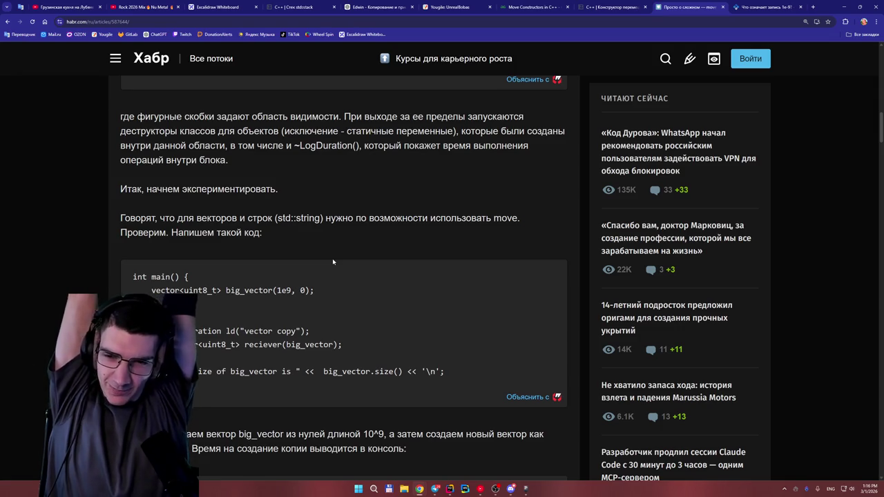
scroll(327, 256, "down", 2)
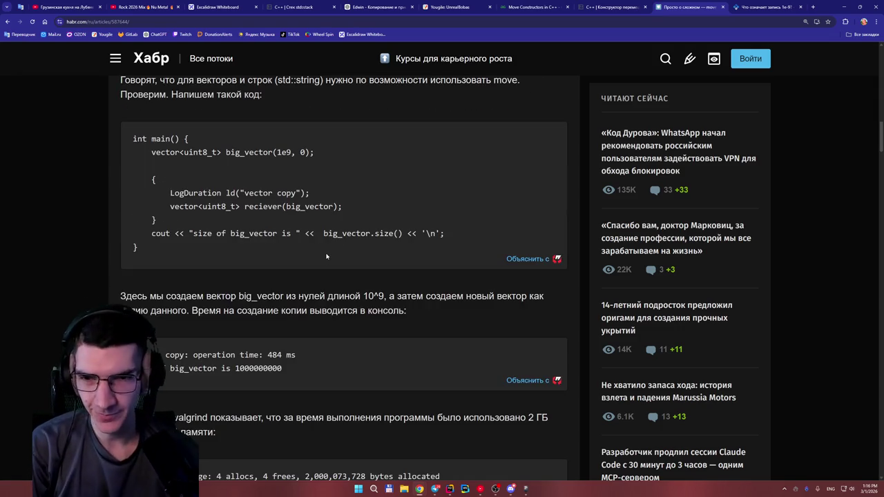
scroll(324, 252, "up", 2)
scroll(321, 262, "down", 2)
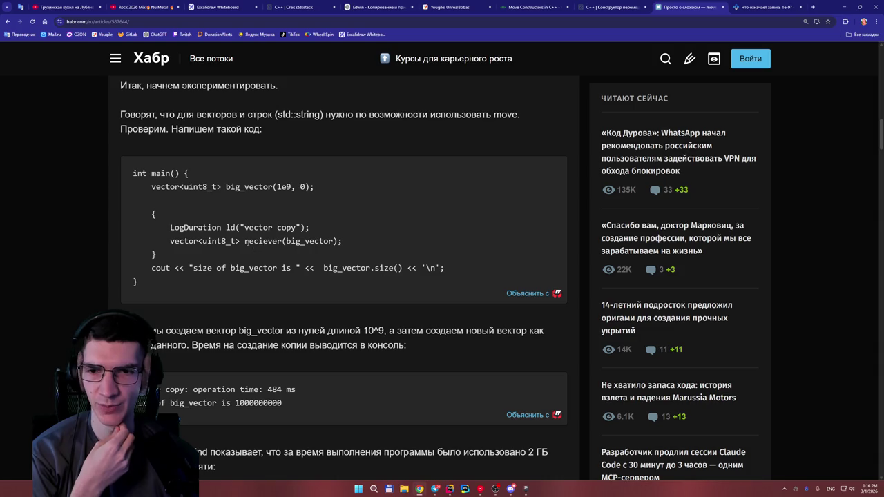
left_click_drag(246, 241, 283, 242)
key("ctrl+c")
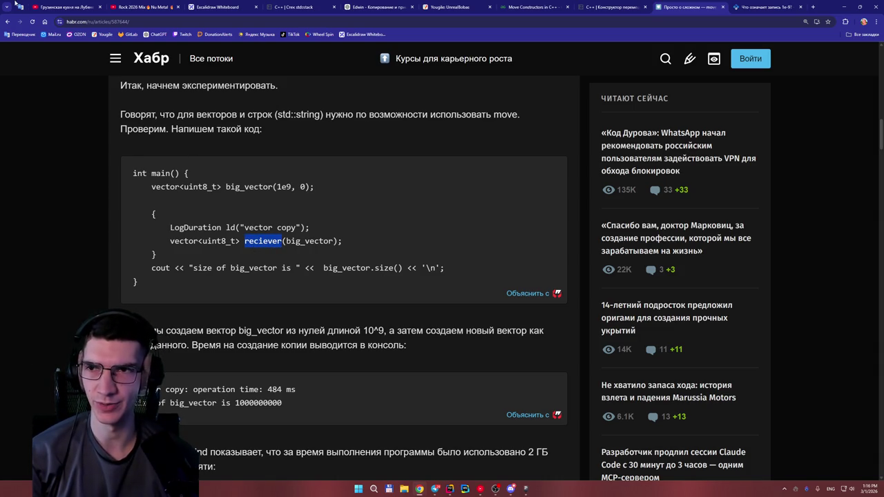
left_click(20, 7)
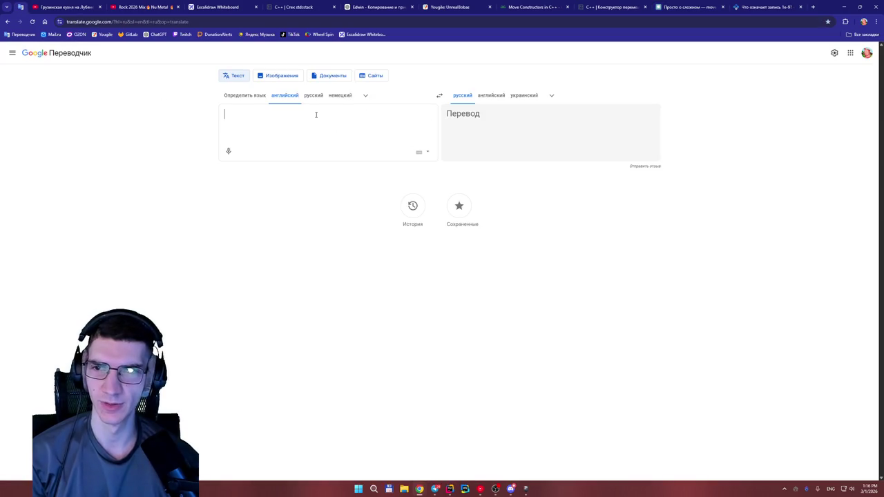
Step: Translate 'reciever', accepting the 'receiver' correction, to get 'приемник', then return to Habr
key("ctrl+v")
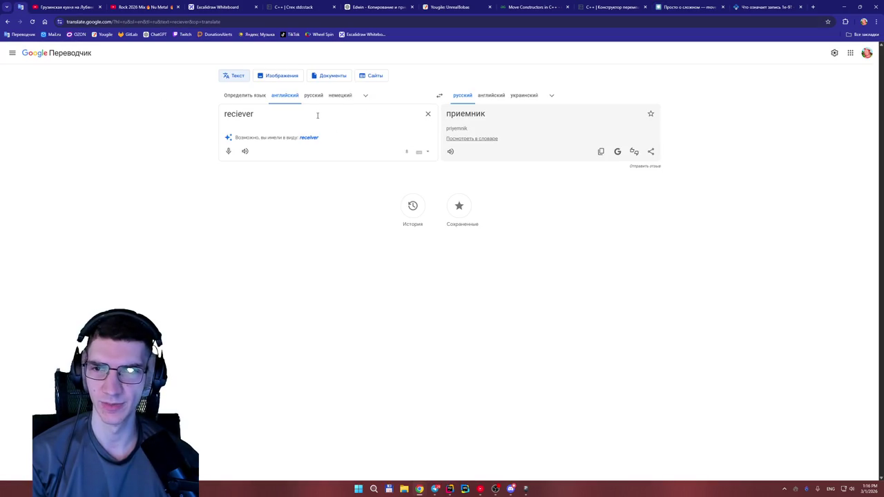
left_click(314, 139)
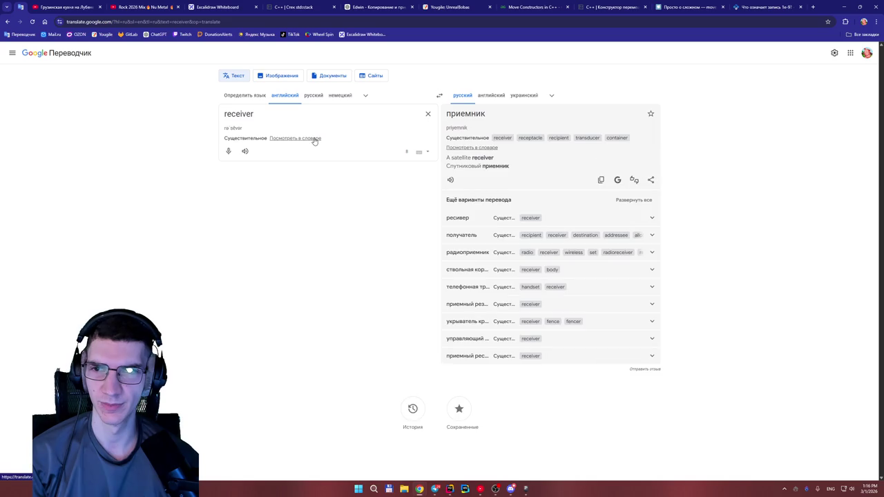
left_click(755, 5)
left_click(674, 6)
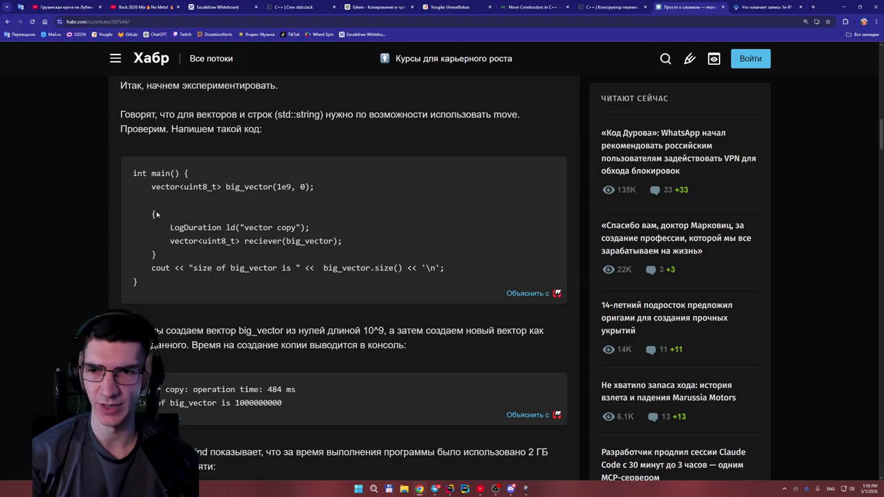
Step: Scroll back to the LogDuration class and select 'steady' in std::chrono::steady_clock
left_click_drag(157, 215, 174, 210)
left_click(215, 208)
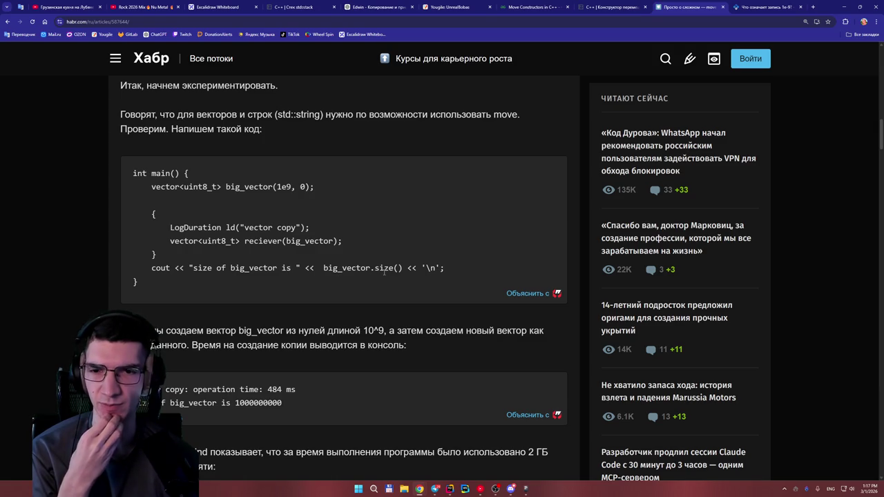
scroll(372, 277, "down", 1)
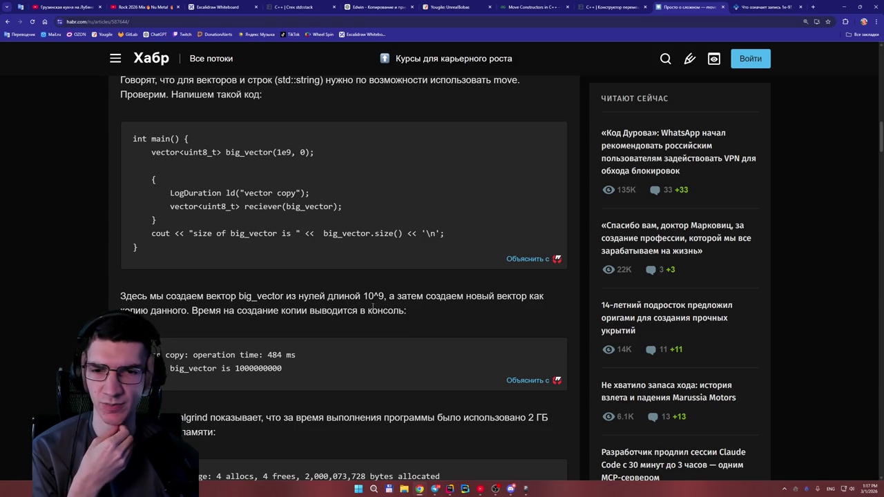
left_click_drag(375, 295, 368, 296)
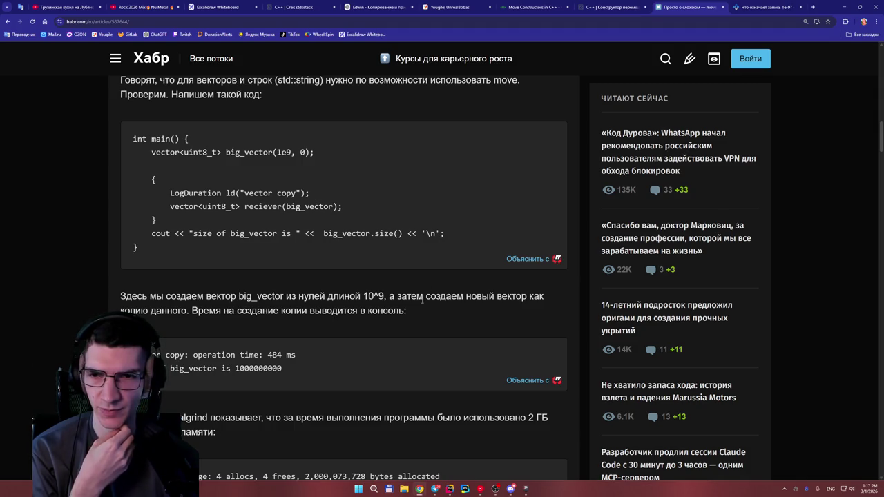
scroll(418, 297, "up", 9)
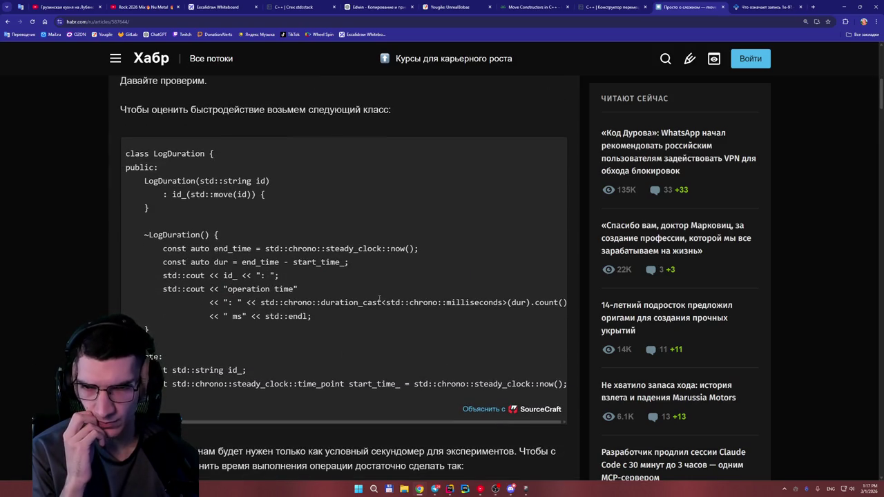
double_click(284, 253)
left_click(351, 257)
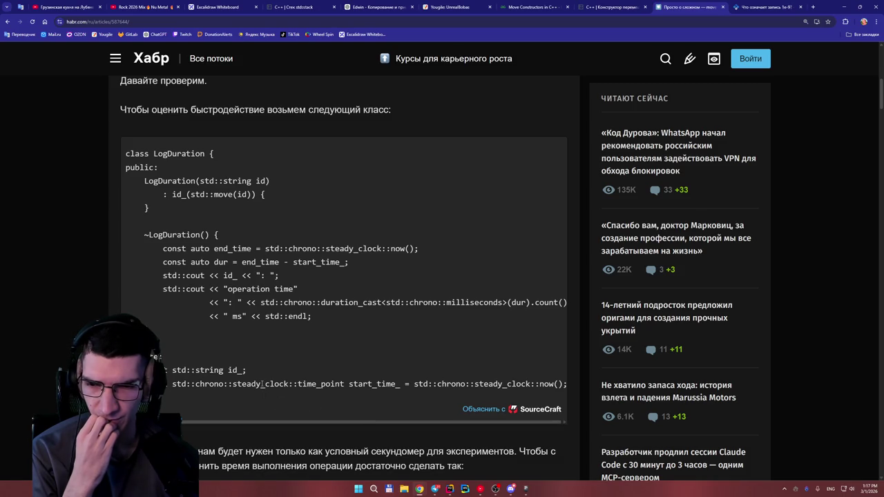
left_click_drag(262, 384, 233, 384)
key("ctrl+c")
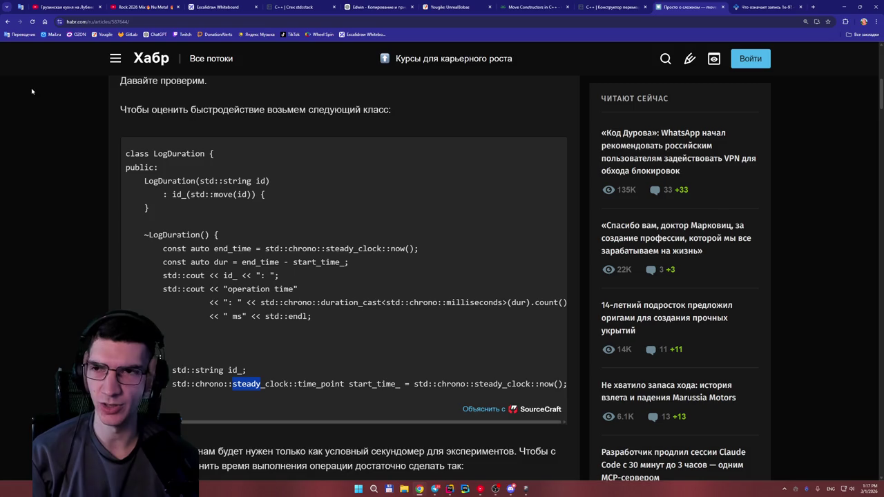
Step: Translate 'steady' to 'устойчивый', play its pronunciation twice, then bring up the CyberForum thread
left_click(20, 33)
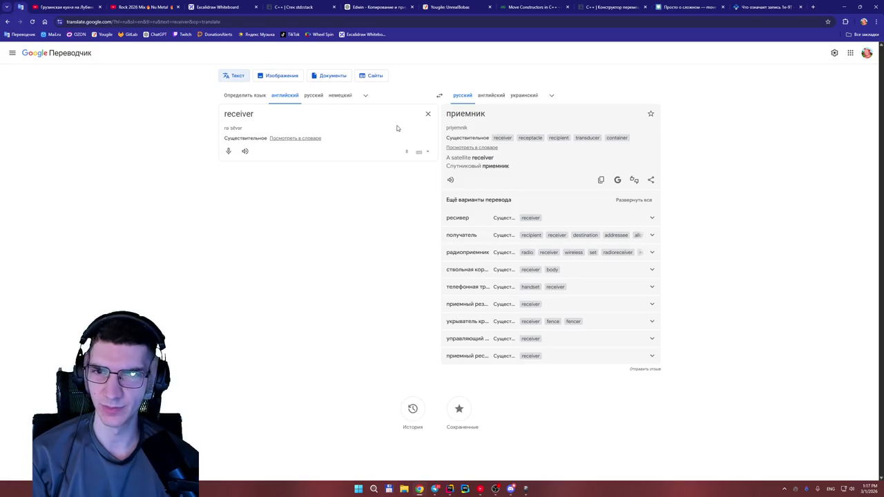
left_click(428, 116)
key("ctrl+v")
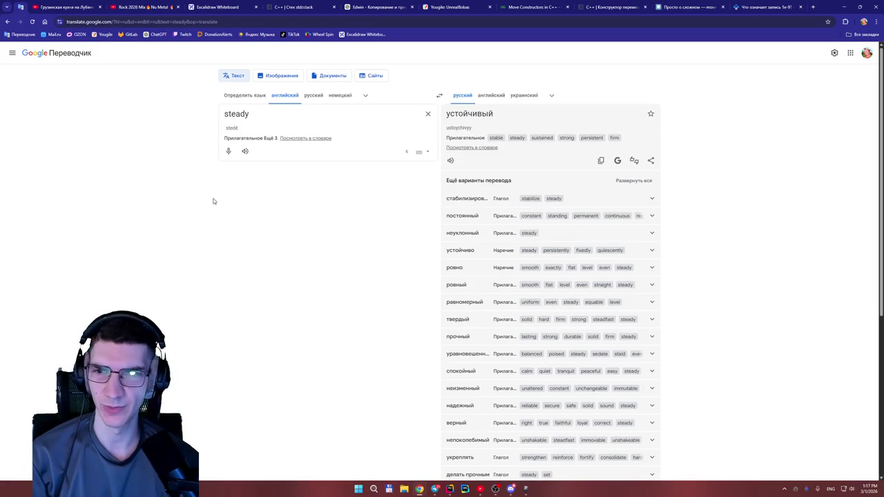
left_click(244, 151)
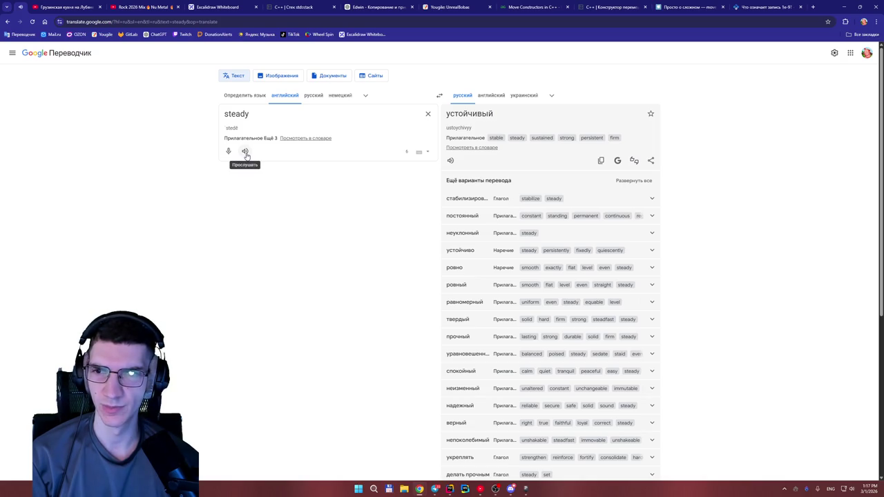
left_click(245, 153)
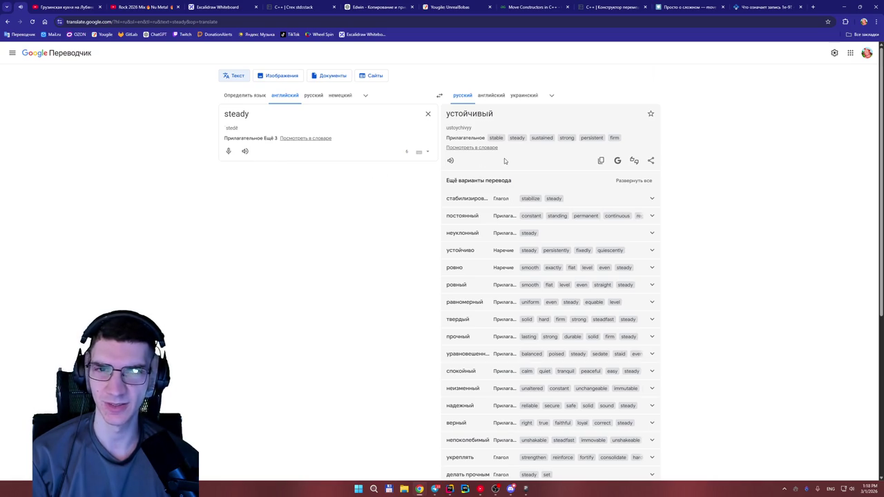
left_click(759, 6)
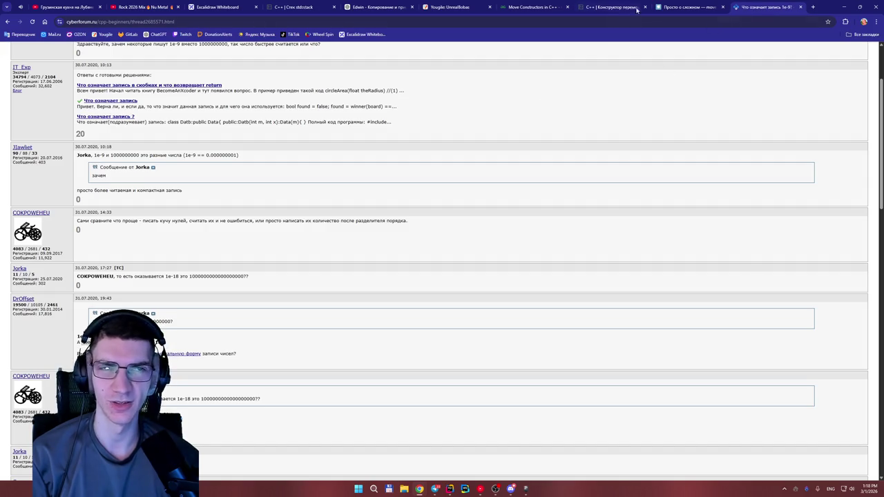
Step: Back in Habr, highlight the std::move(id) initializer in the LogDuration class, then deselect it
left_click(687, 7)
left_click(451, 194)
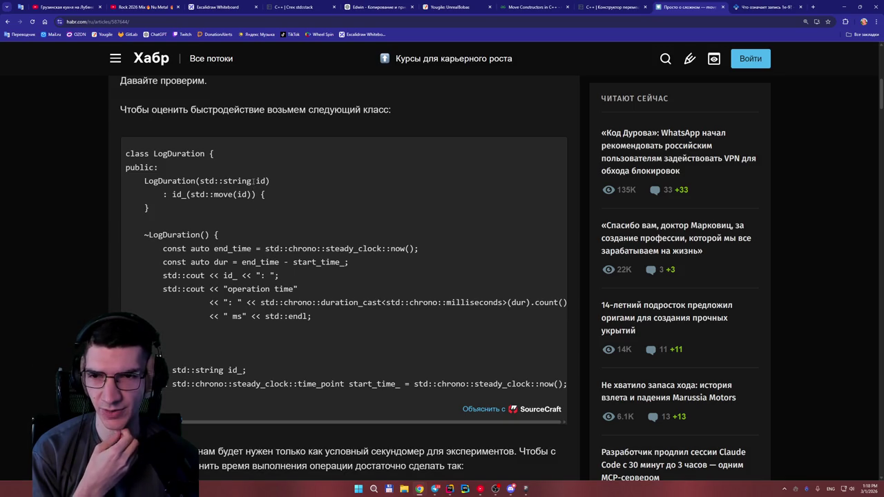
left_click_drag(192, 195, 251, 195)
left_click(249, 214)
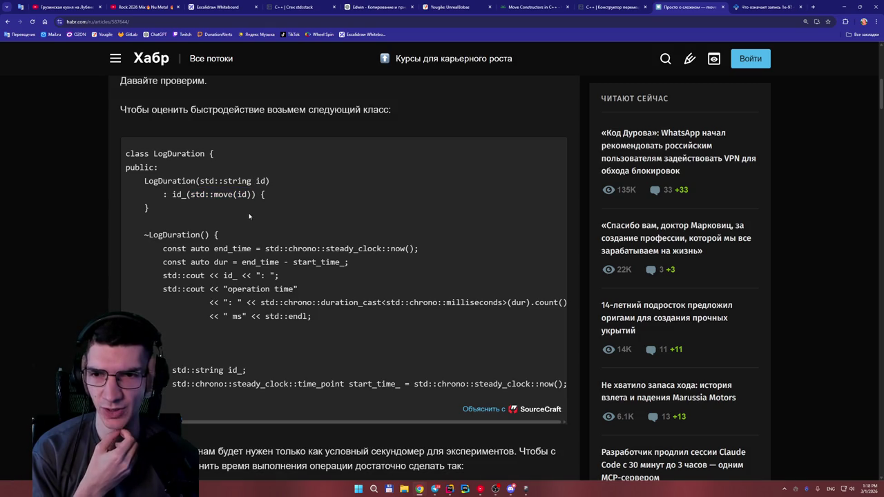